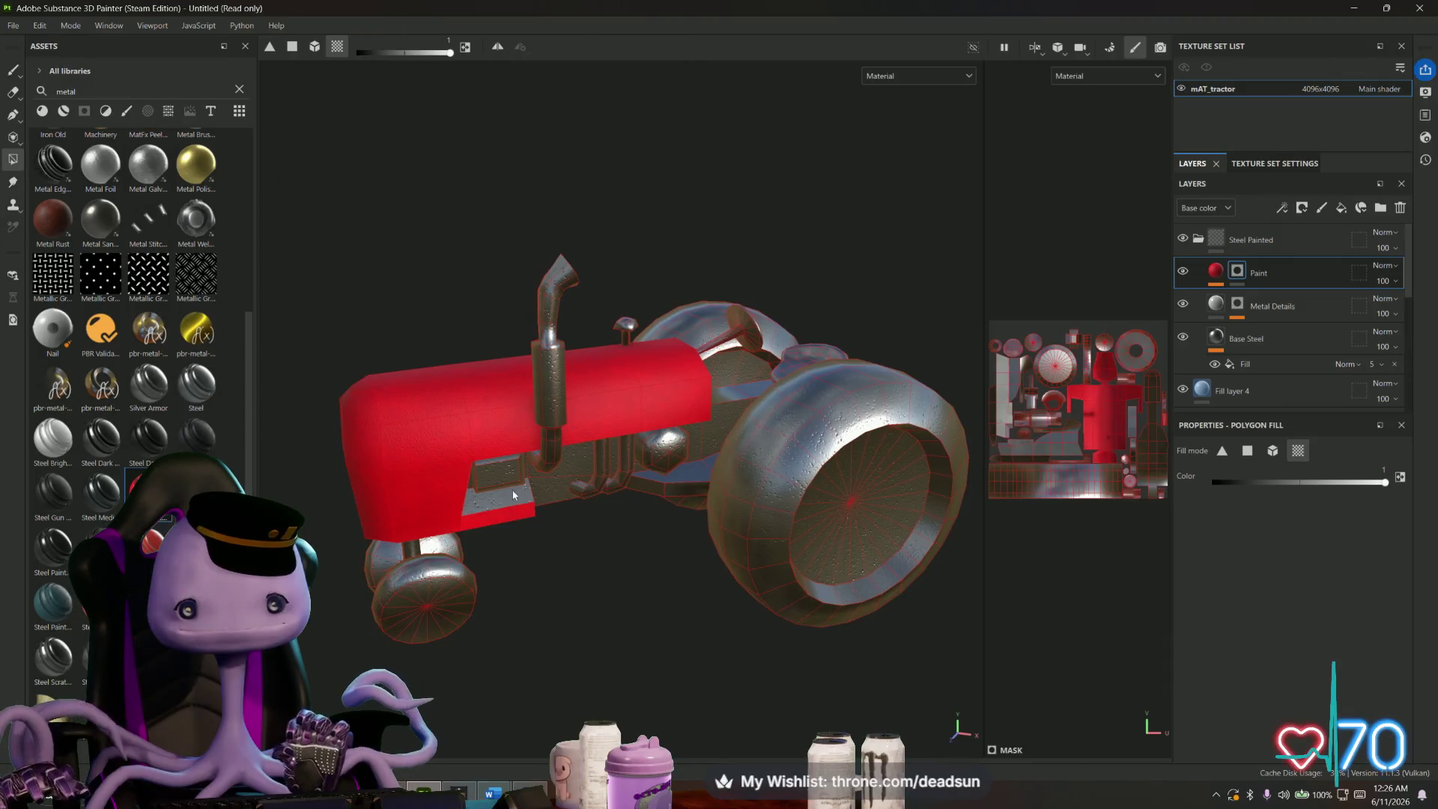
- Inspect the tractor from several angles and try a Base Steel texture offset, then undo it
{"action": "left_click_drag", "start_coordinate": [500, 515], "coordinate": [880, 467]}
{"action": "scroll", "coordinate": [428, 504], "scroll_direction": "up", "scroll_amount": 3}
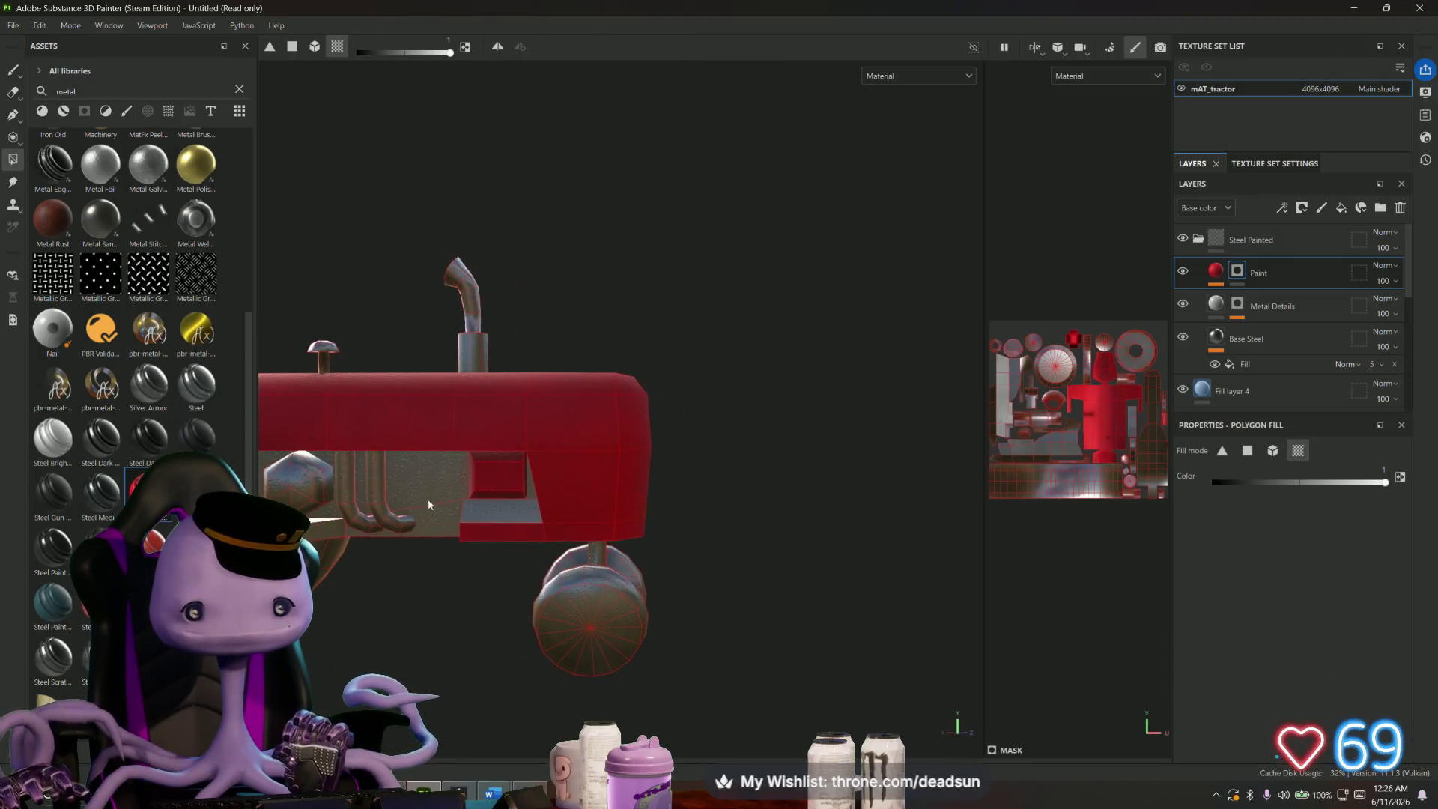
{"action": "mouse_move", "coordinate": [429, 491]}
{"action": "left_mouse_down"}
{"action": "mouse_move", "coordinate": [659, 479]}
{"action": "mouse_move", "coordinate": [619, 597]}
{"action": "mouse_move", "coordinate": [483, 473]}
{"action": "left_mouse_up"}
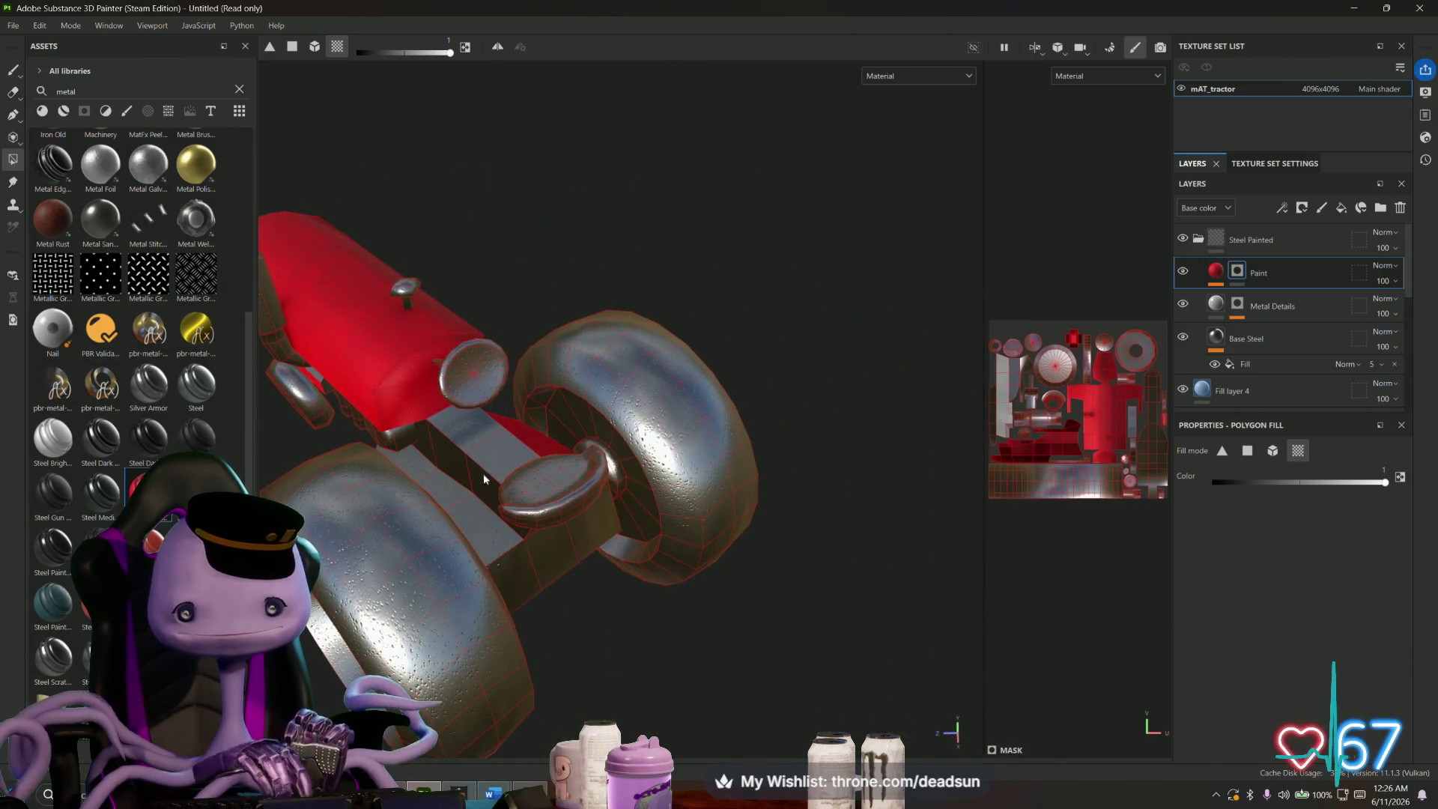
{"action": "mouse_move", "coordinate": [470, 527]}
{"action": "left_mouse_down"}
{"action": "mouse_move", "coordinate": [559, 573]}
{"action": "mouse_move", "coordinate": [542, 532]}
{"action": "mouse_move", "coordinate": [538, 319]}
{"action": "mouse_move", "coordinate": [895, 574]}
{"action": "mouse_move", "coordinate": [986, 584]}
{"action": "mouse_move", "coordinate": [617, 587]}
{"action": "mouse_move", "coordinate": [646, 592]}
{"action": "mouse_move", "coordinate": [966, 420]}
{"action": "left_mouse_up"}
{"action": "scroll", "coordinate": [646, 592], "scroll_direction": "up", "scroll_amount": 6}
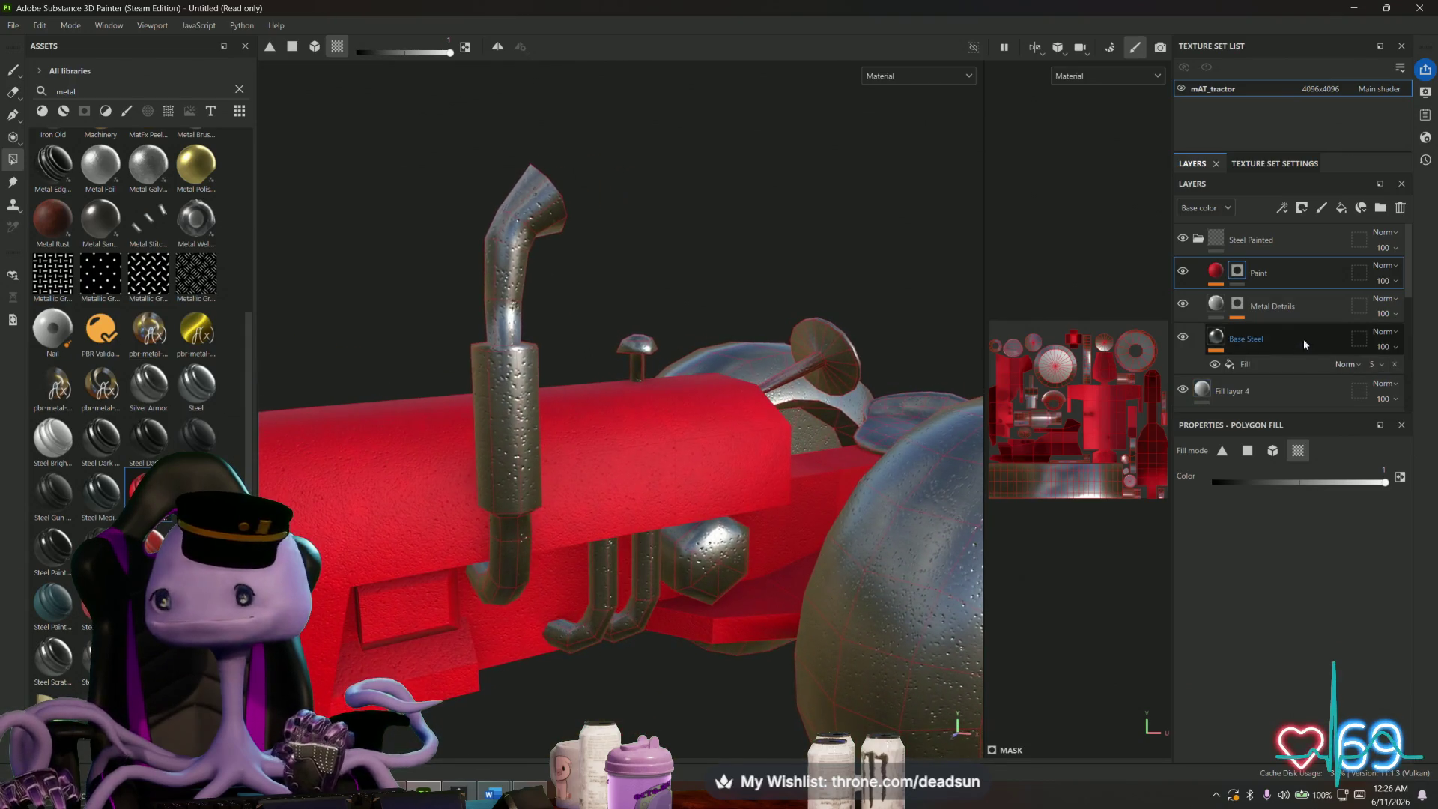
{"action": "left_click", "coordinate": [1269, 338]}
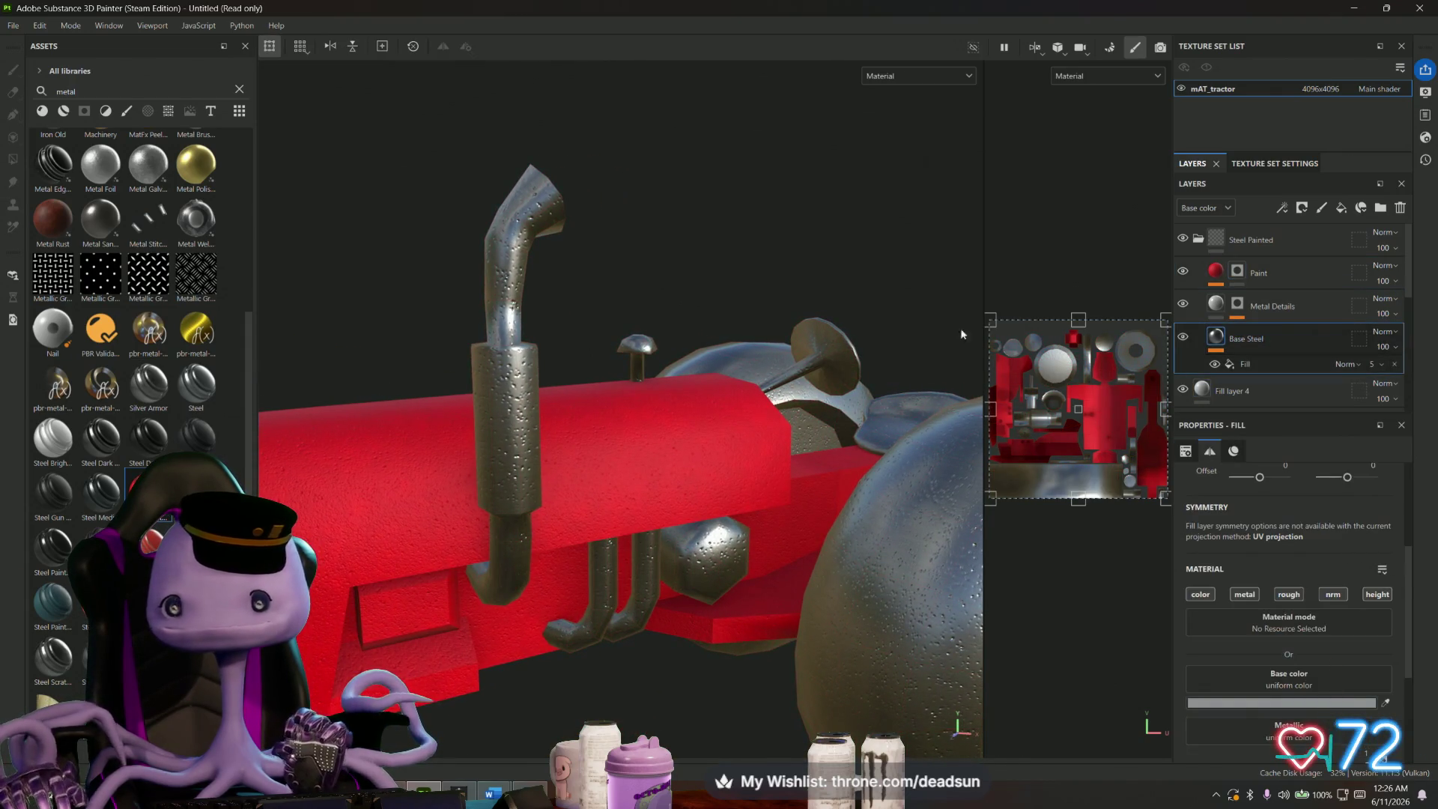
{"action": "left_click_drag", "start_coordinate": [993, 318], "coordinate": [1129, 406]}
{"action": "key", "text": "ctrl+z"}
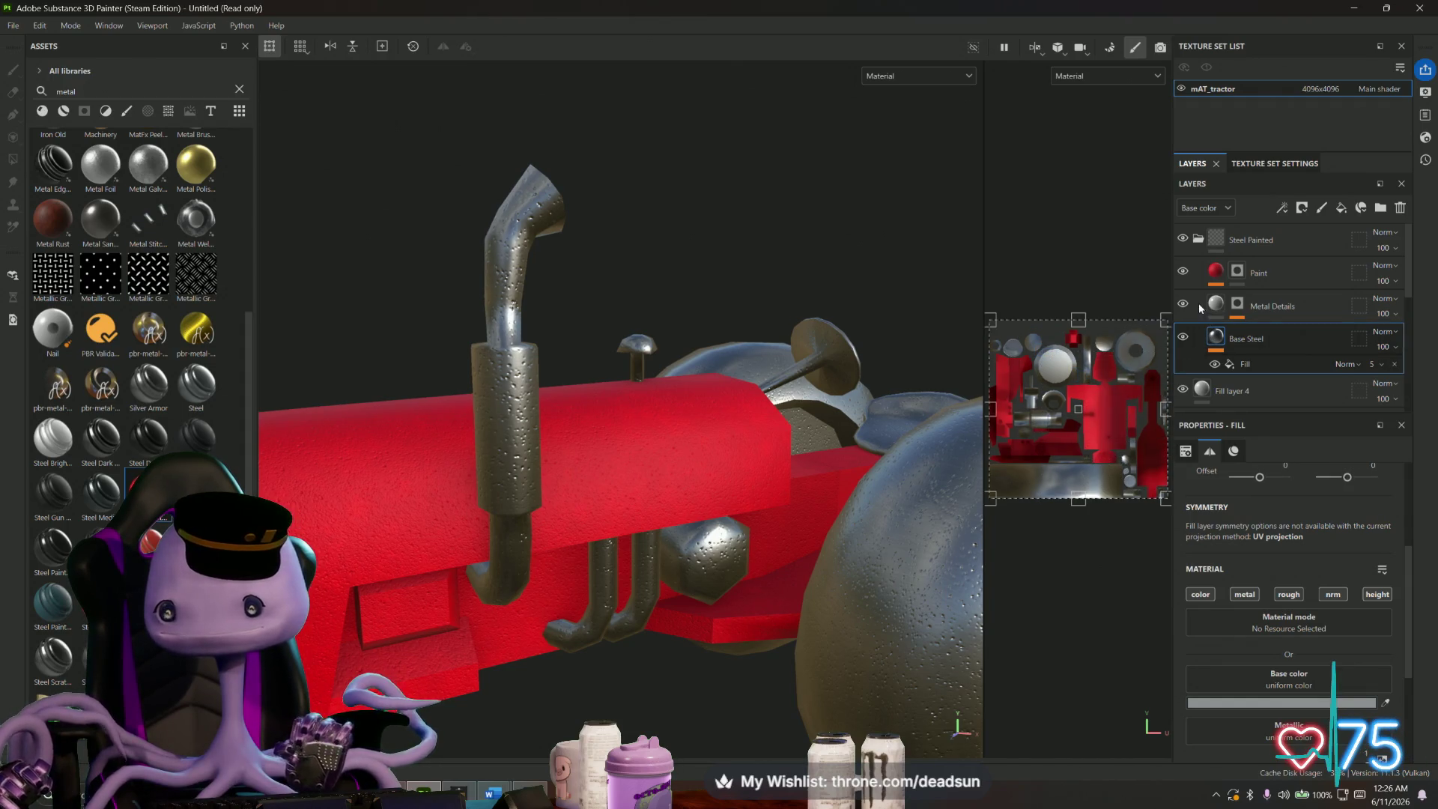
- Offset the Base Steel fill layer's texture placement
{"action": "left_click", "coordinate": [1210, 308]}
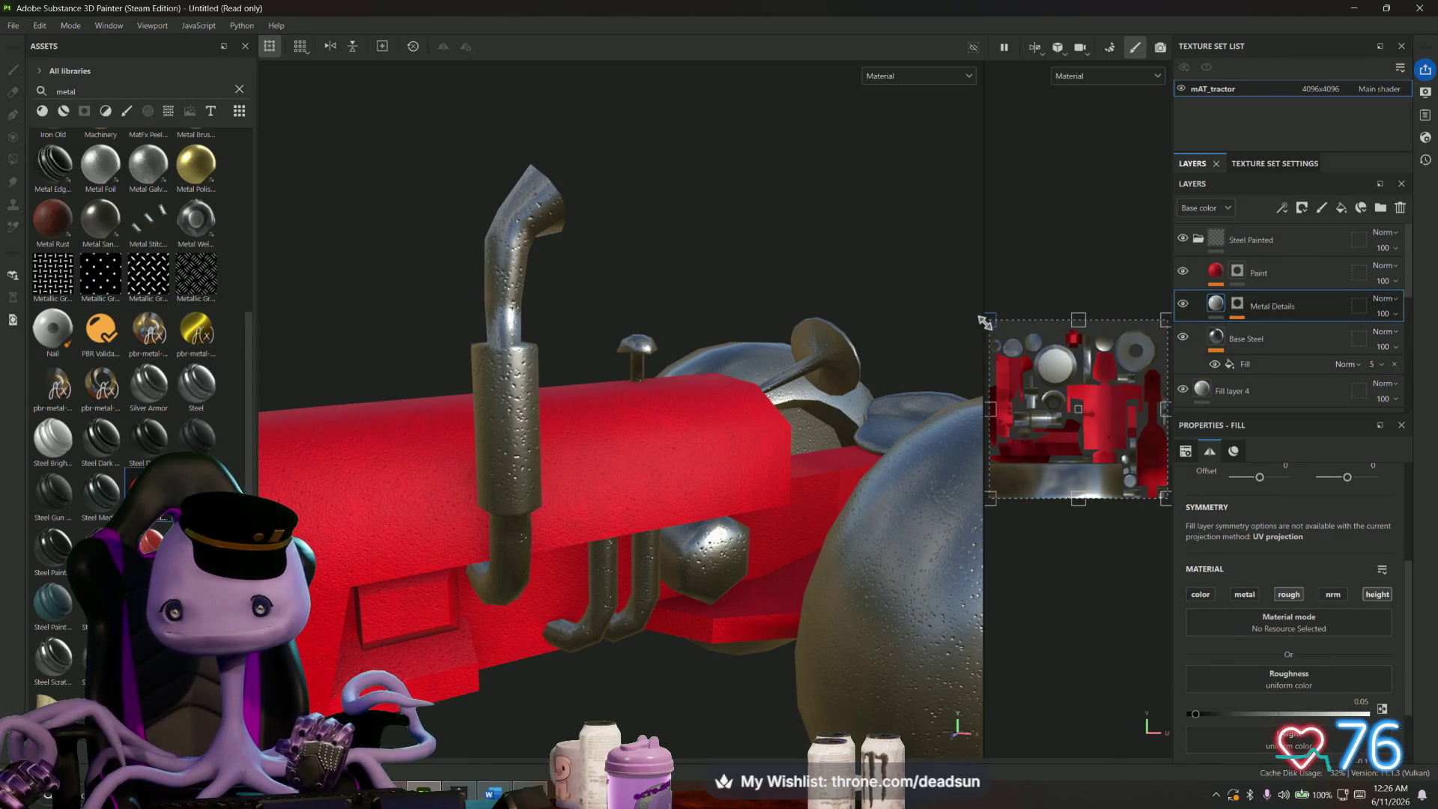
{"action": "left_click", "coordinate": [1222, 343]}
{"action": "scroll", "coordinate": [1247, 384], "scroll_direction": "up", "scroll_amount": 1}
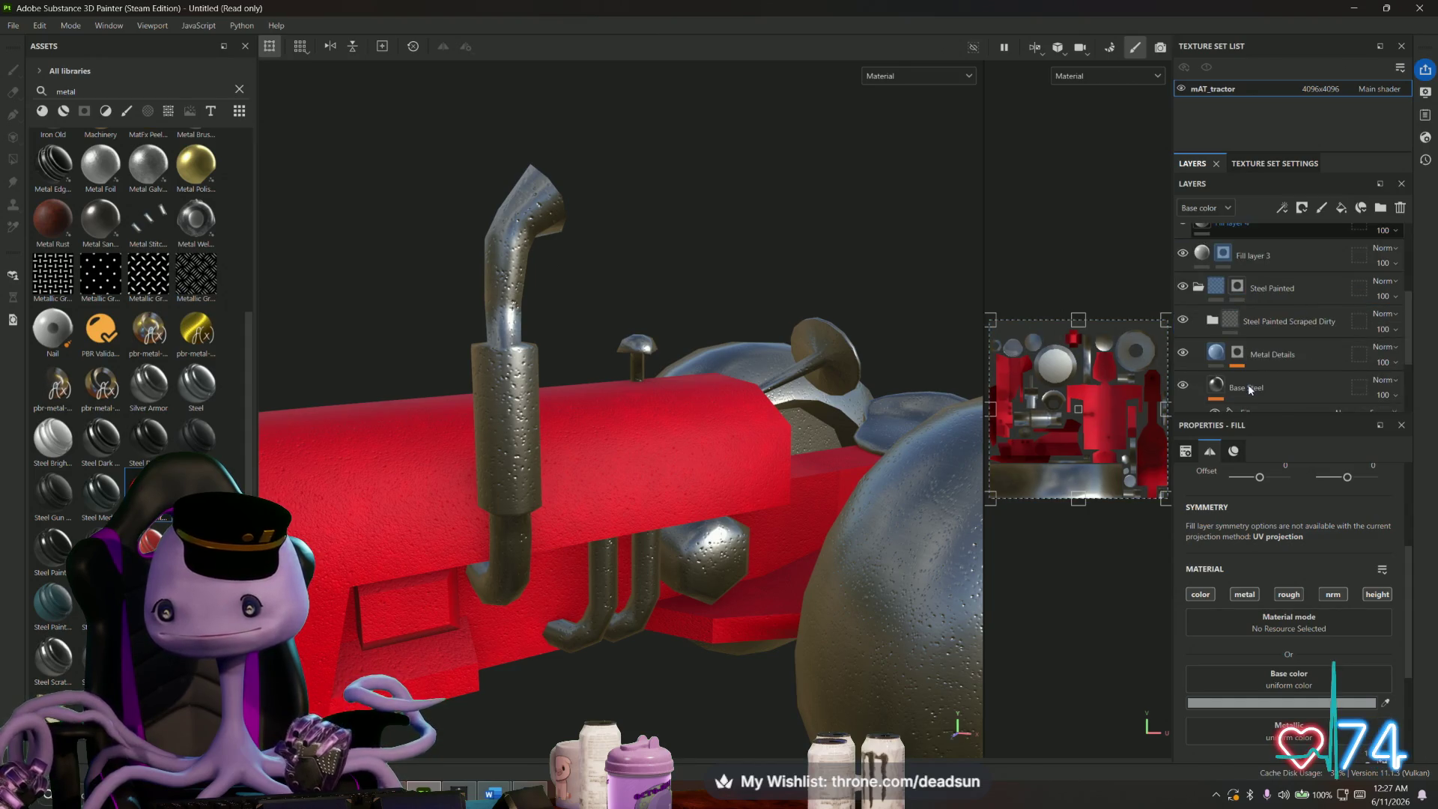
{"action": "scroll", "coordinate": [1248, 384], "scroll_direction": "down", "scroll_amount": 2}
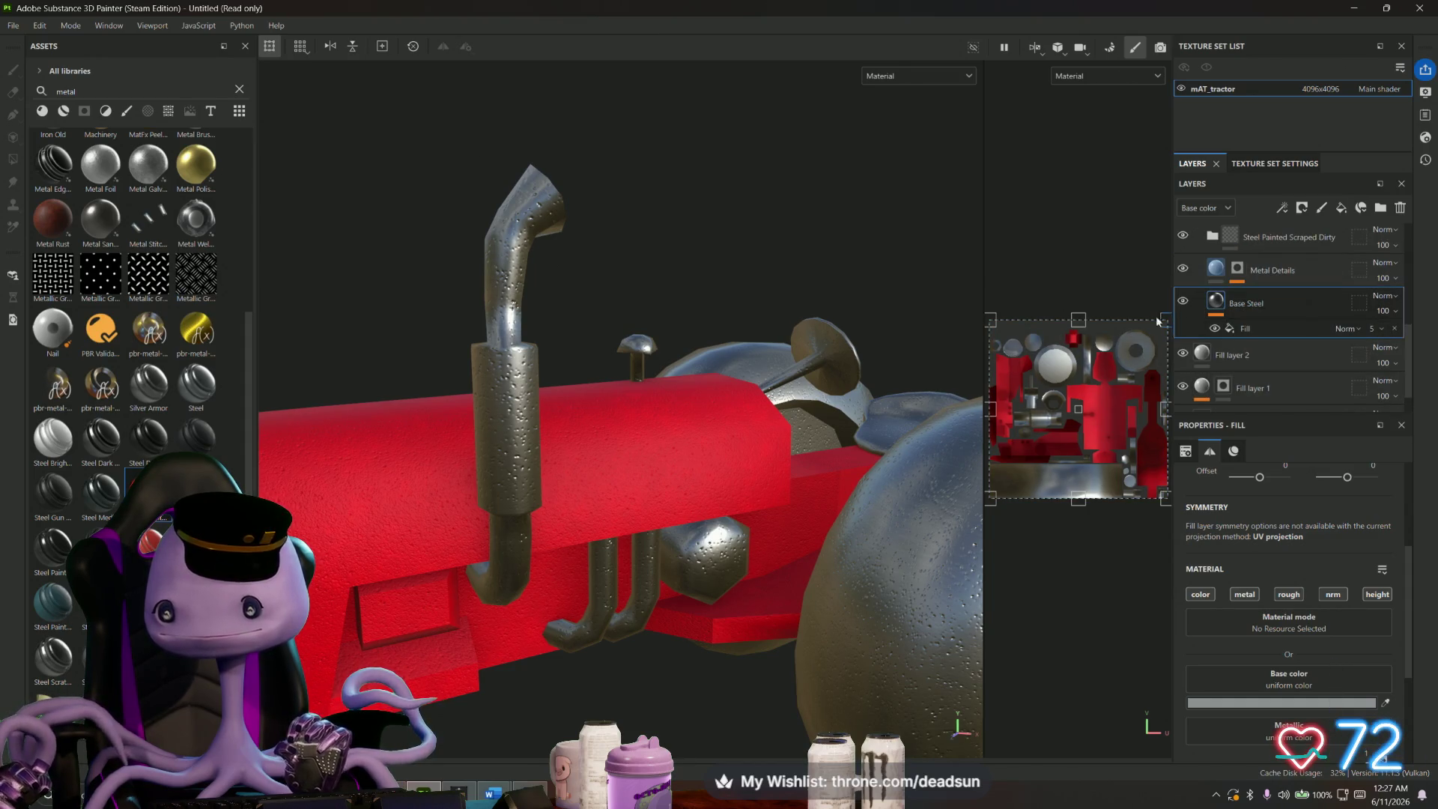
{"action": "left_click_drag", "start_coordinate": [994, 320], "coordinate": [1096, 411]}
{"action": "scroll", "coordinate": [1220, 382], "scroll_direction": "down", "scroll_amount": 1}
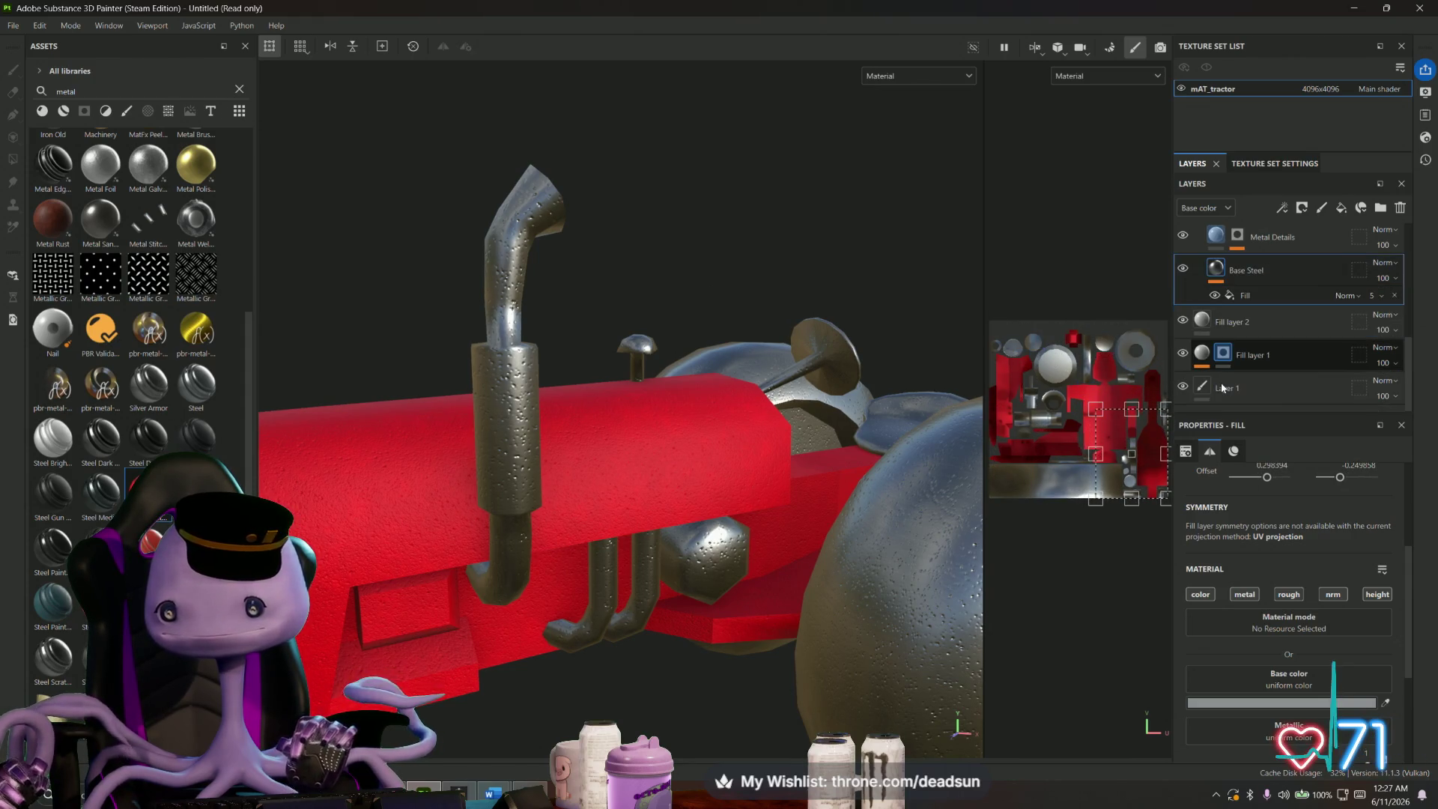
{"action": "scroll", "coordinate": [1220, 382], "scroll_direction": "up", "scroll_amount": 2}
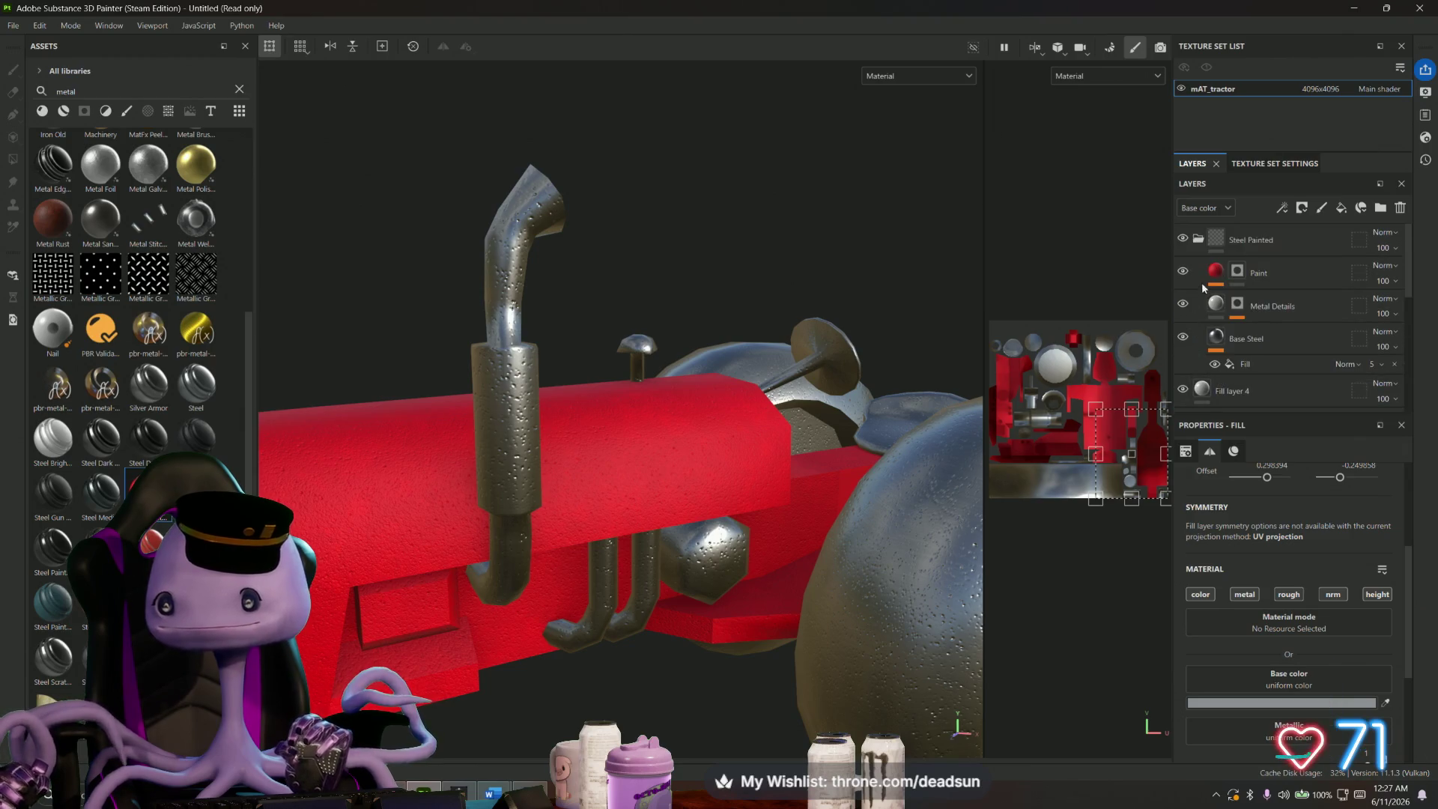
- Delete the red Paint and Metal Details layers
{"action": "left_click", "coordinate": [1273, 273]}
{"action": "key", "text": "Delete"}
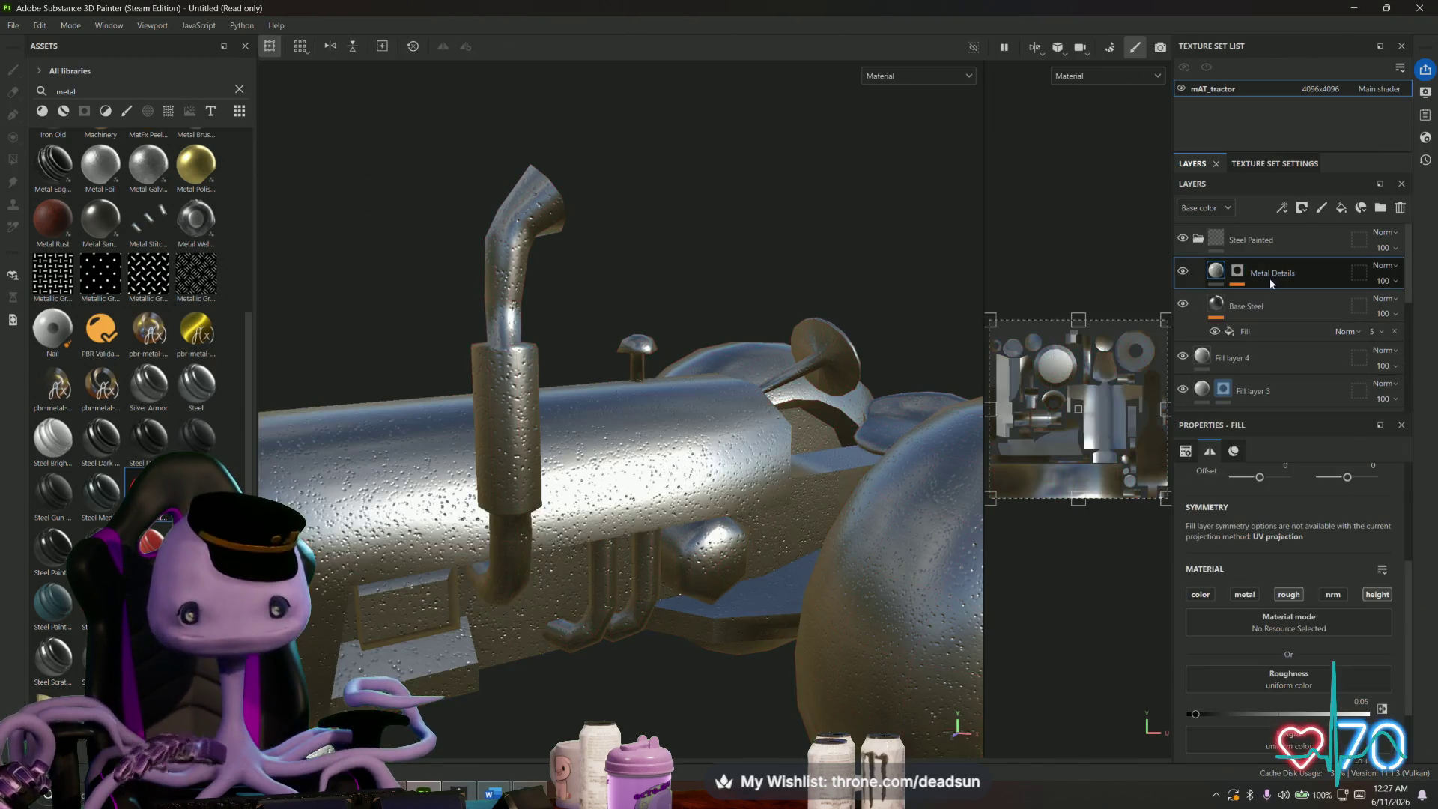
{"action": "left_click", "coordinate": [1184, 273]}
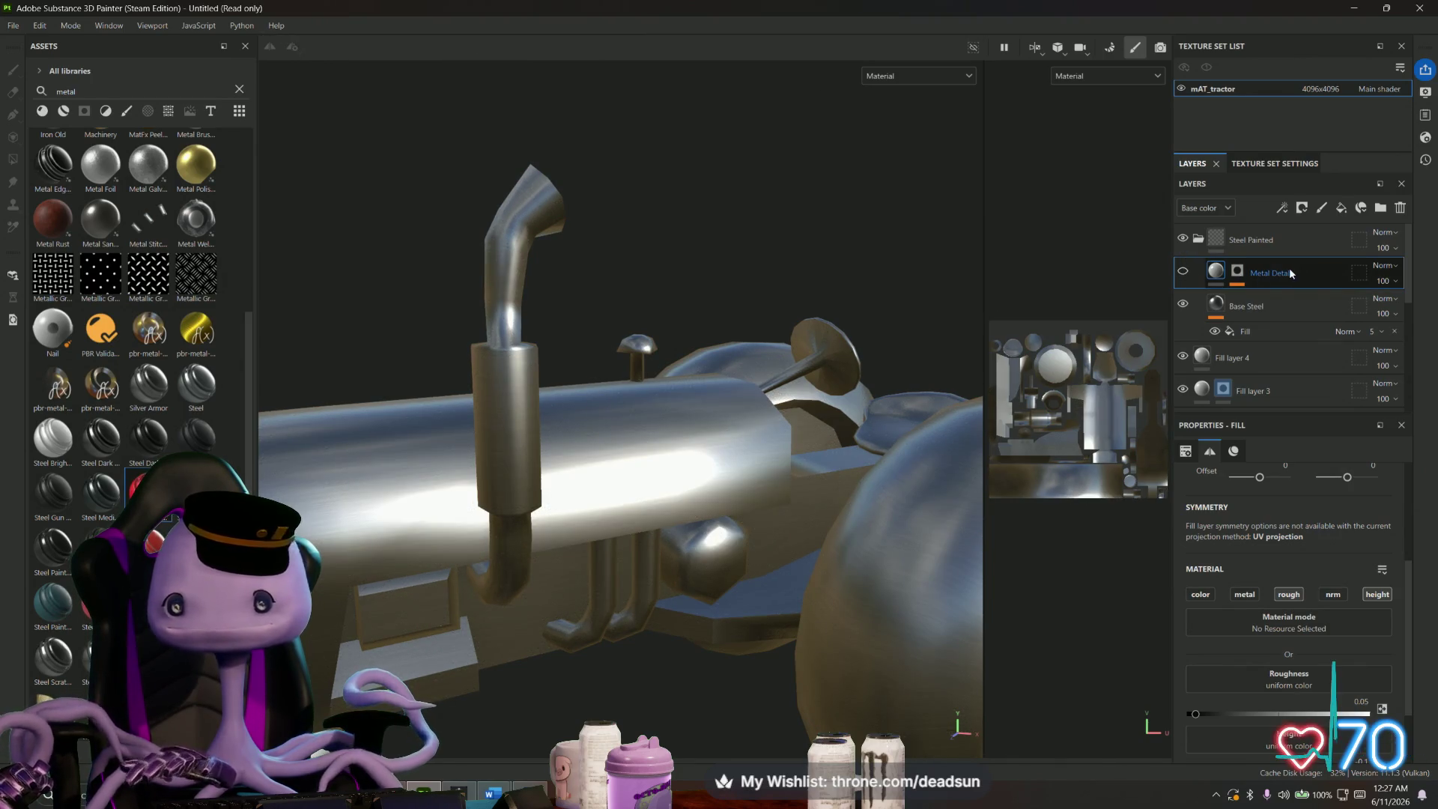
{"action": "key", "text": "Delete"}
- Hide the Steel Painted folder and select it
{"action": "left_click", "coordinate": [1182, 239]}
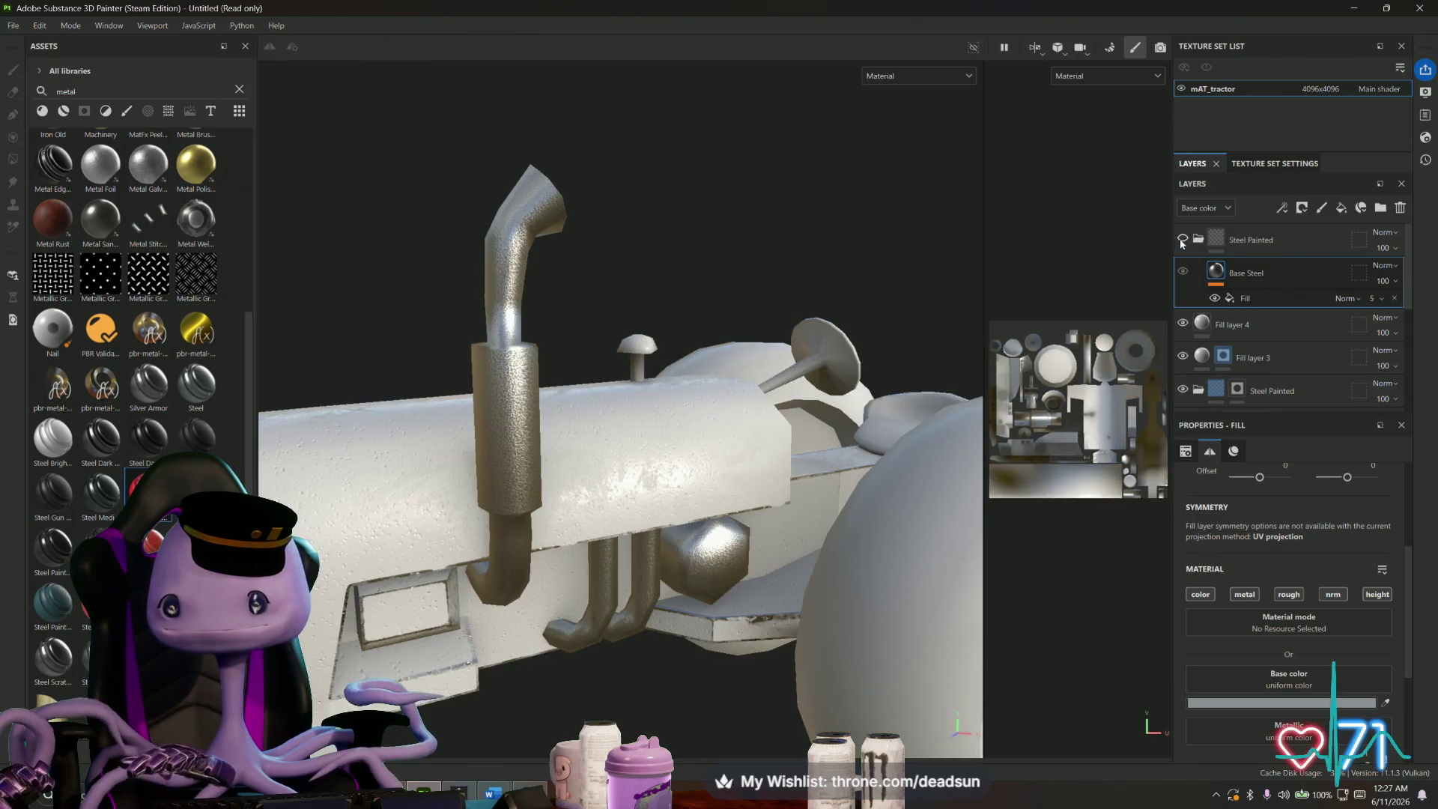
{"action": "left_click", "coordinate": [1182, 239]}
{"action": "left_click", "coordinate": [1182, 239]}
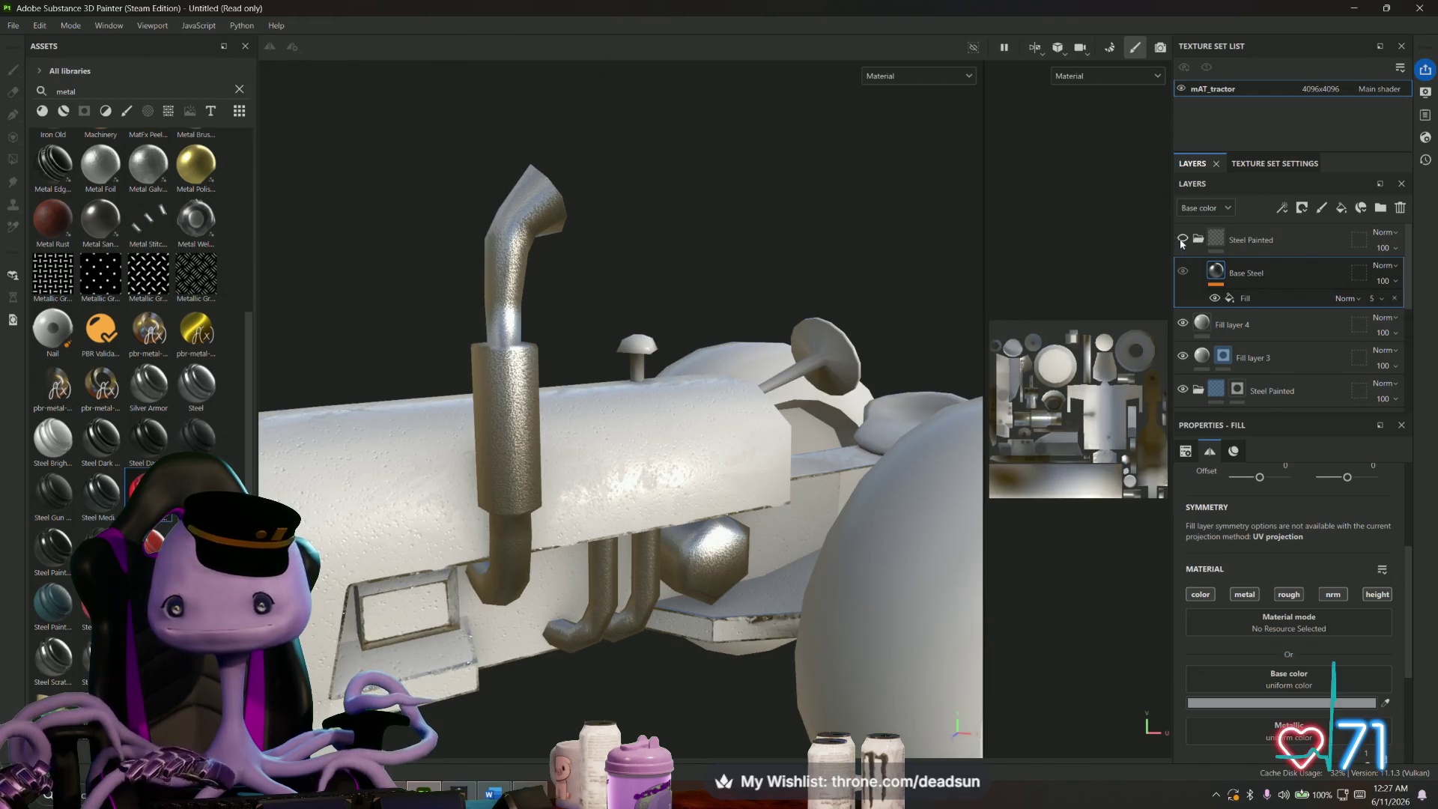
{"action": "left_click", "coordinate": [1282, 240]}
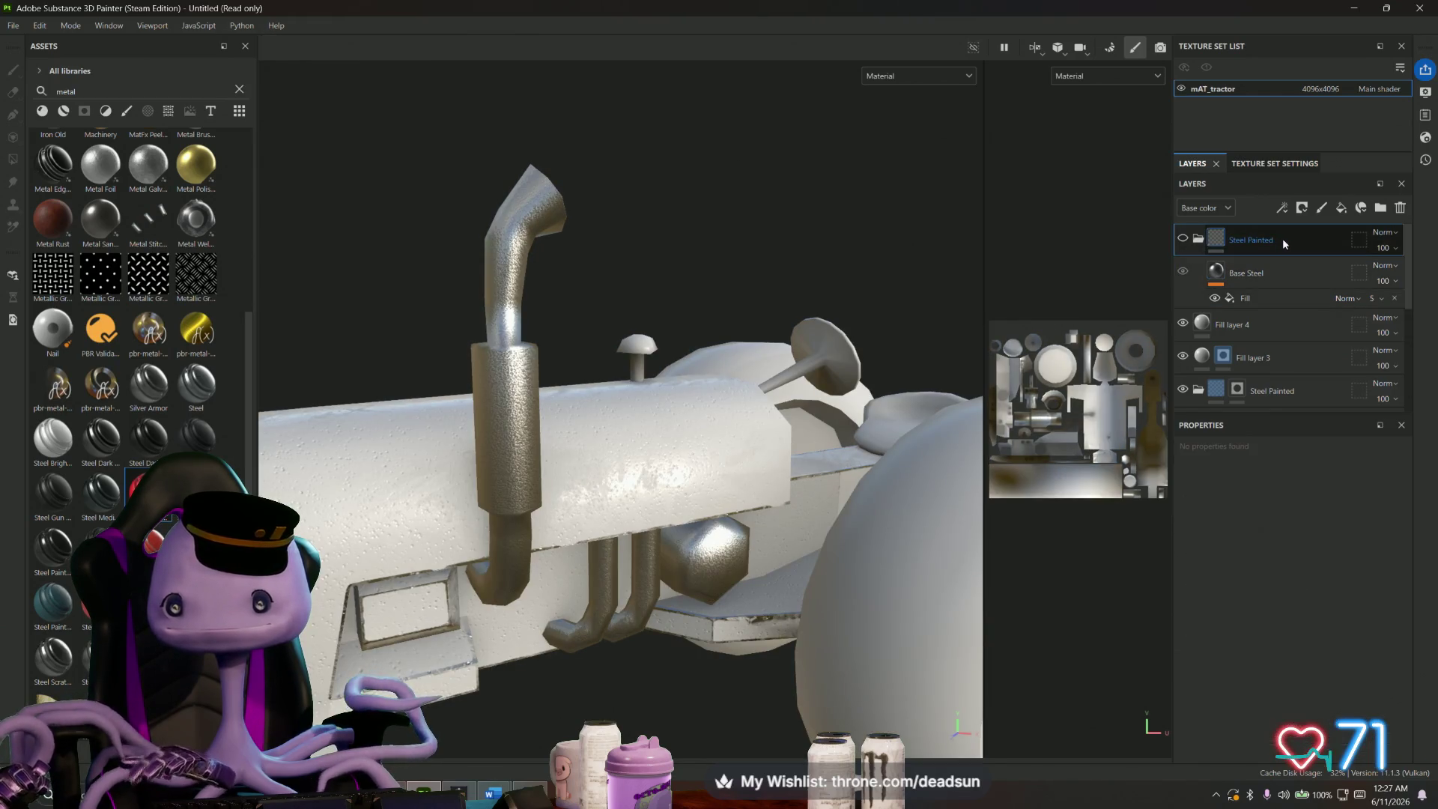
- Delete the Steel Painted folder and drop the Steel Painted Worn smart material into the stack
{"action": "left_click", "coordinate": [1199, 239]}
{"action": "key", "text": "Delete"}
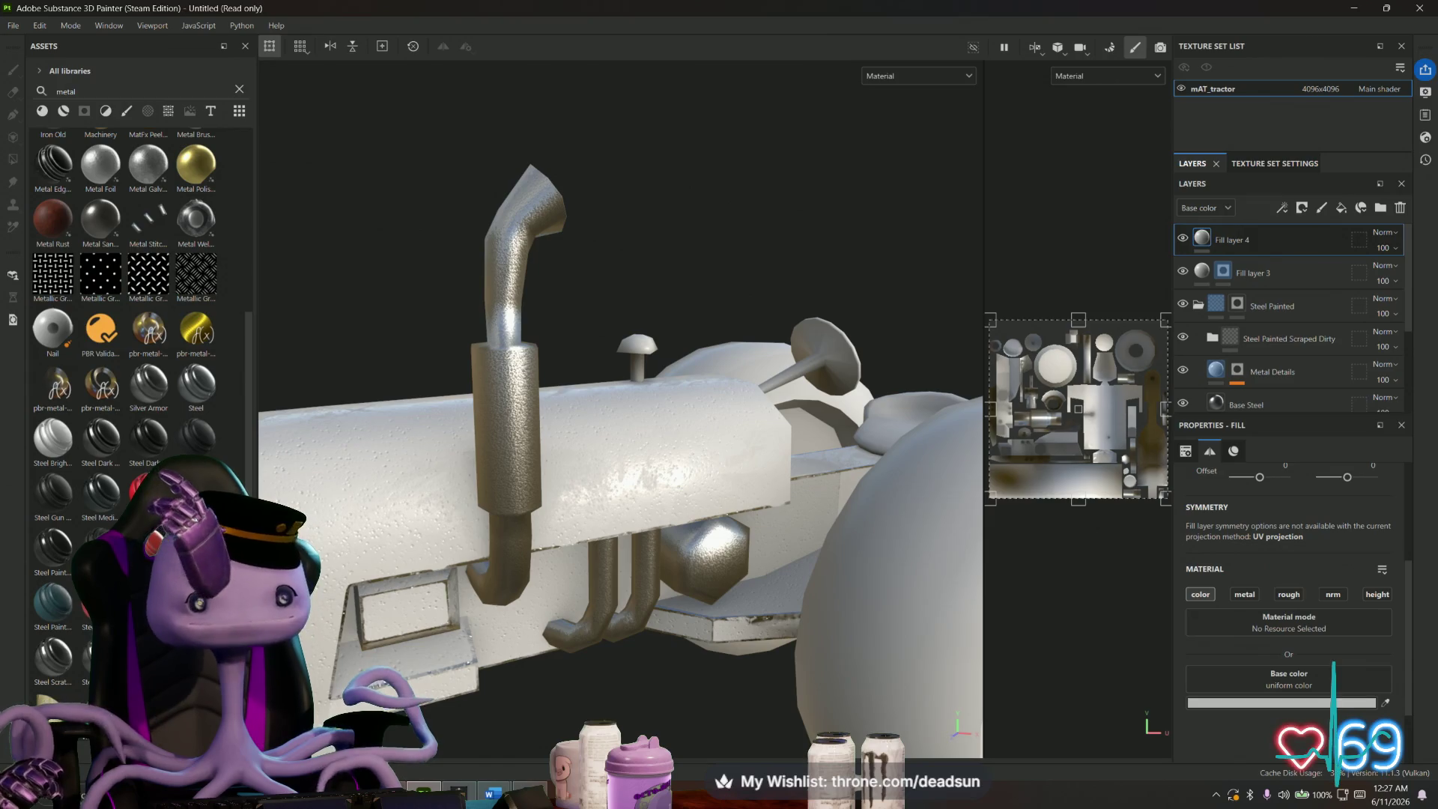
{"action": "mouse_move", "coordinate": [142, 491]}
{"action": "left_mouse_down"}
{"action": "mouse_move", "coordinate": [916, 371]}
{"action": "mouse_move", "coordinate": [1203, 239]}
{"action": "left_mouse_up"}
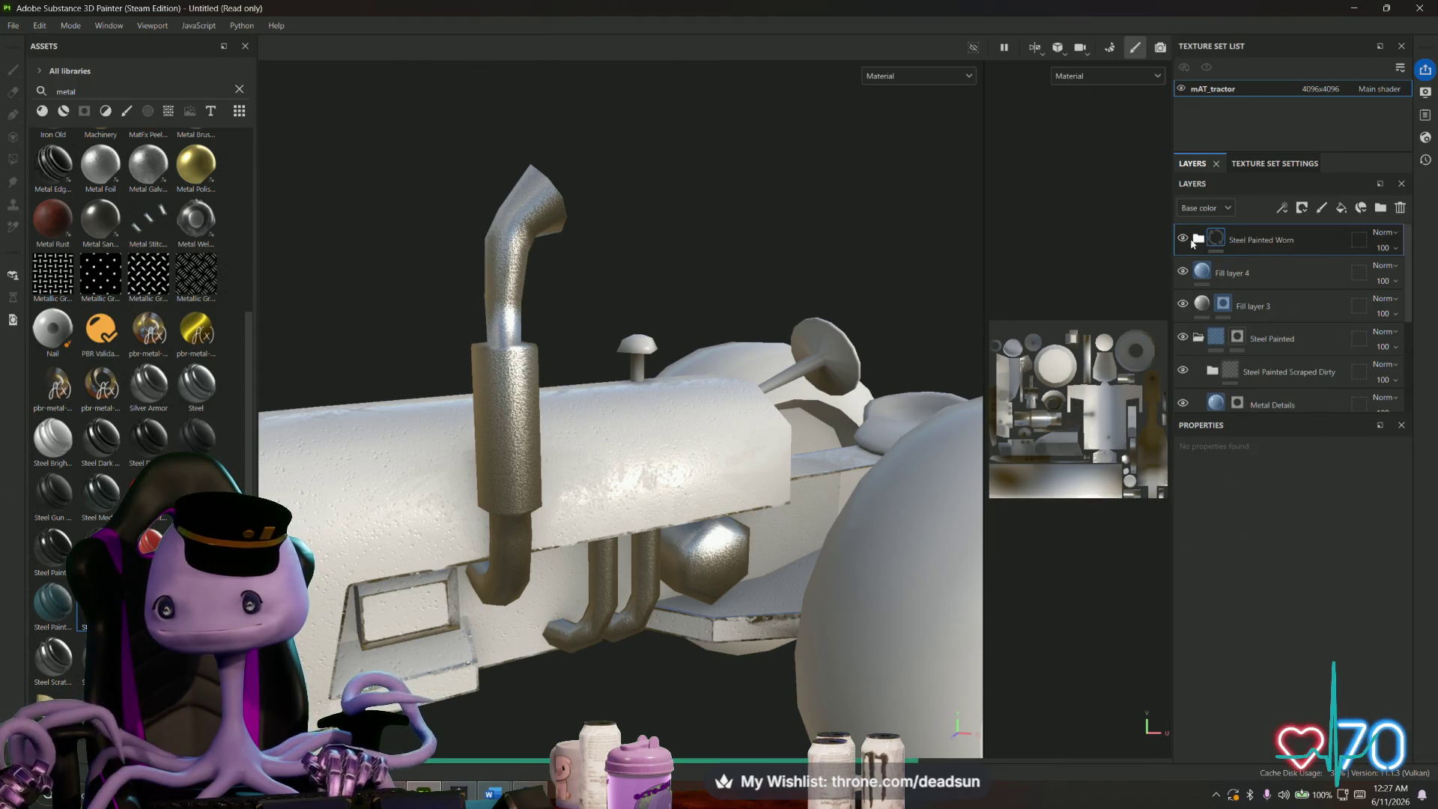
{"action": "left_click", "coordinate": [1198, 240]}
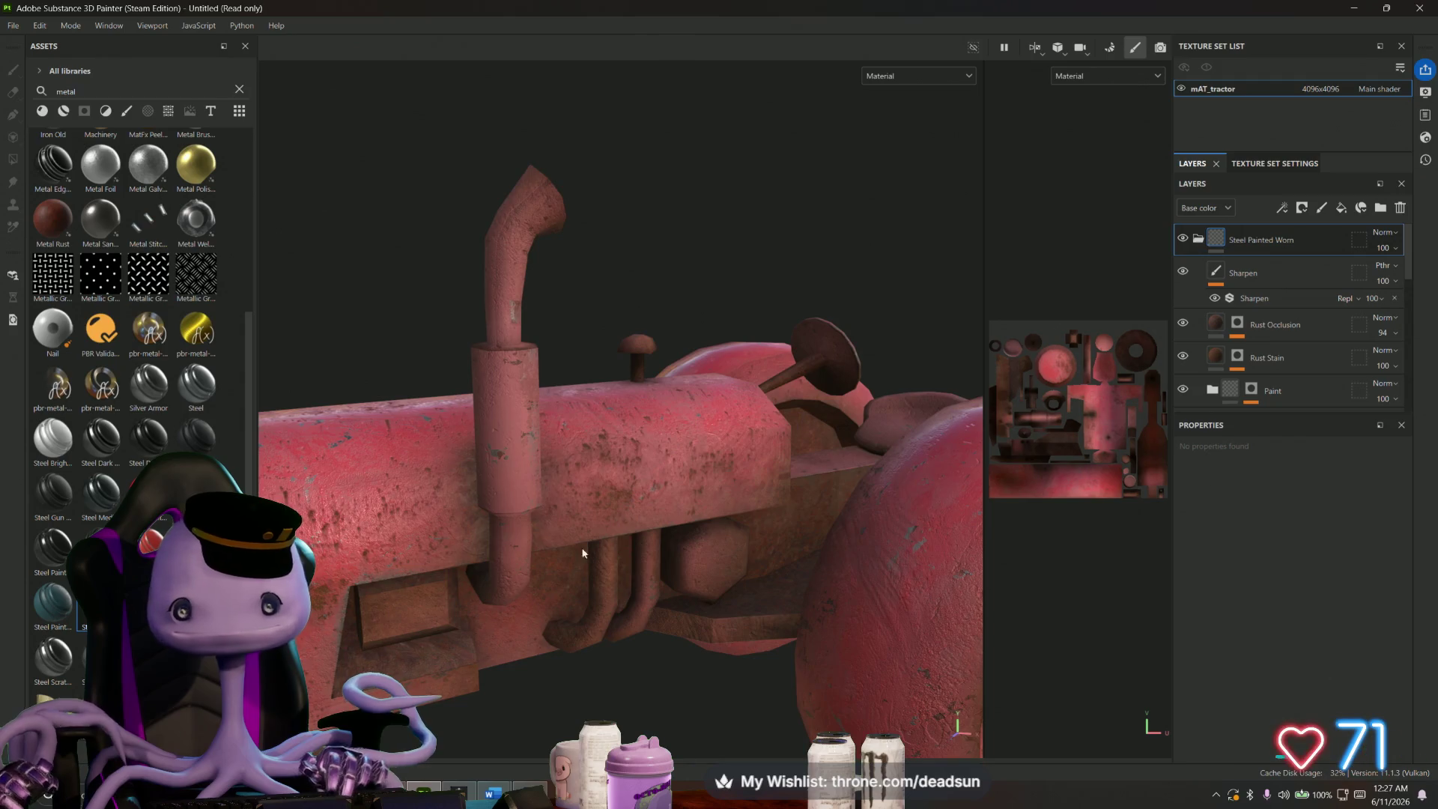
{"action": "scroll", "coordinate": [583, 553], "scroll_direction": "down", "scroll_amount": 3}
{"action": "mouse_move", "coordinate": [564, 571]}
{"action": "left_mouse_down"}
{"action": "mouse_move", "coordinate": [549, 572]}
{"action": "mouse_move", "coordinate": [649, 524]}
{"action": "mouse_move", "coordinate": [388, 608]}
{"action": "mouse_move", "coordinate": [552, 520]}
{"action": "mouse_move", "coordinate": [614, 704]}
{"action": "mouse_move", "coordinate": [599, 498]}
{"action": "mouse_move", "coordinate": [595, 522]}
{"action": "left_mouse_up"}
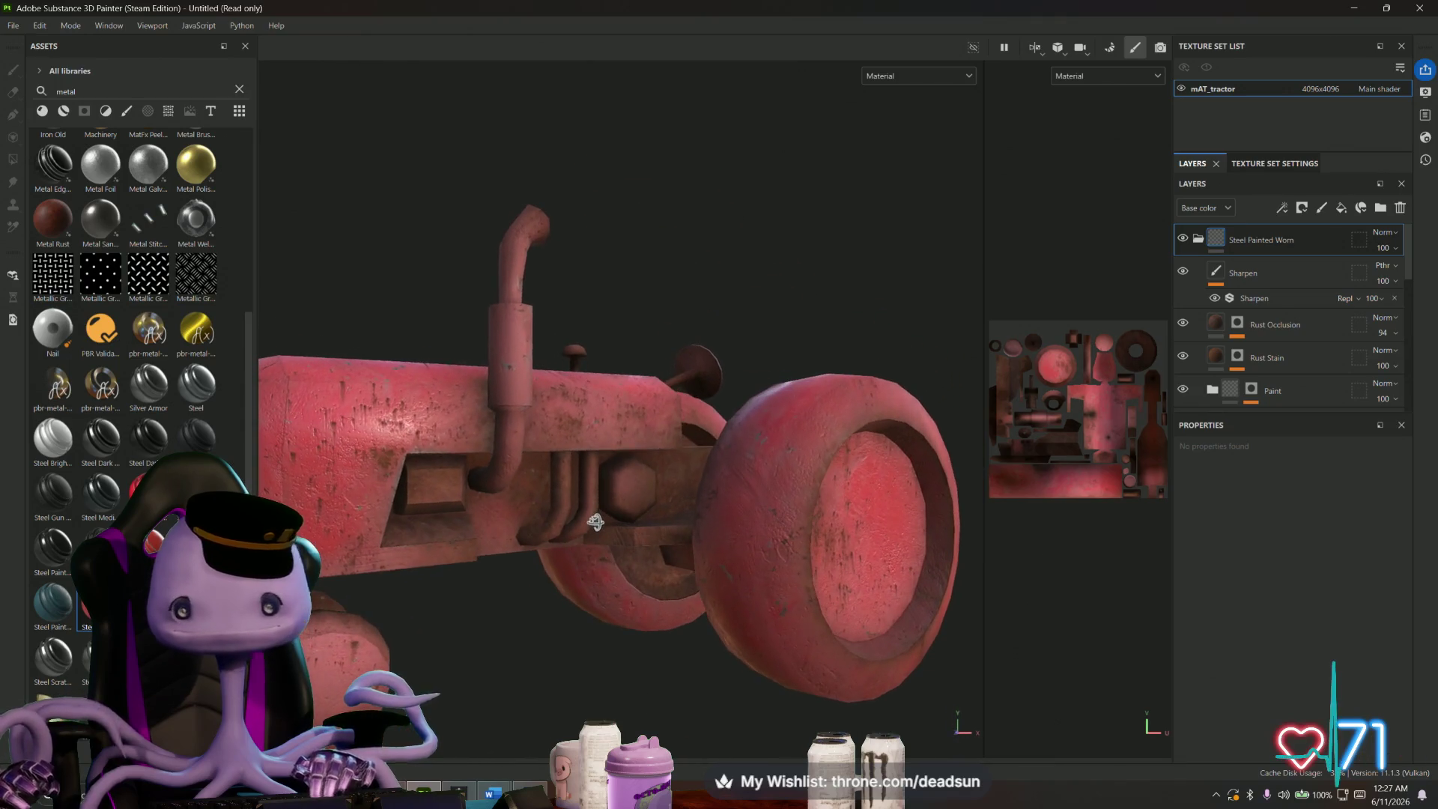
- Add a black mask to Steel Painted Worn and polygon-fill the tractor body to reveal it
{"action": "right_click", "coordinate": [1220, 238]}
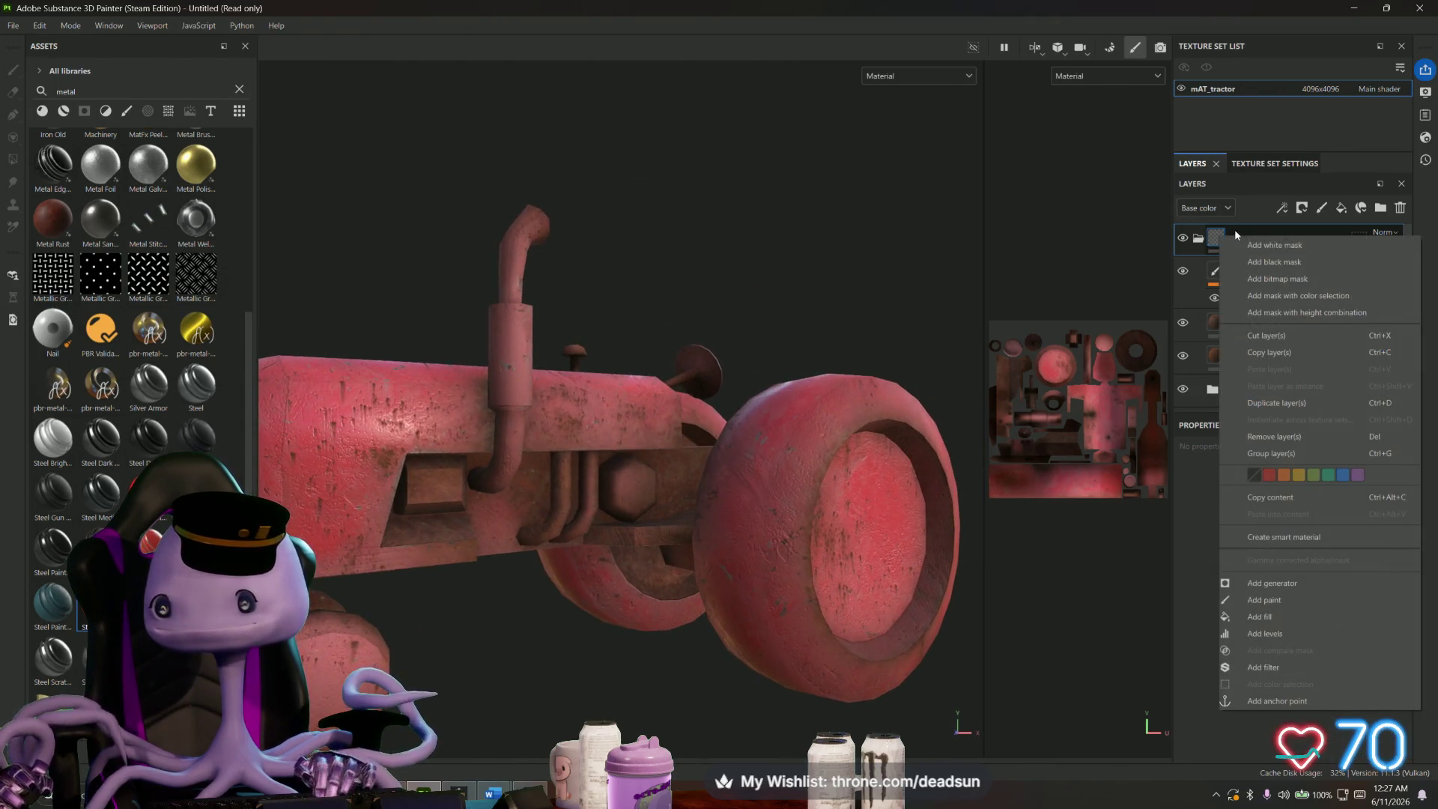
{"action": "left_click", "coordinate": [1276, 259]}
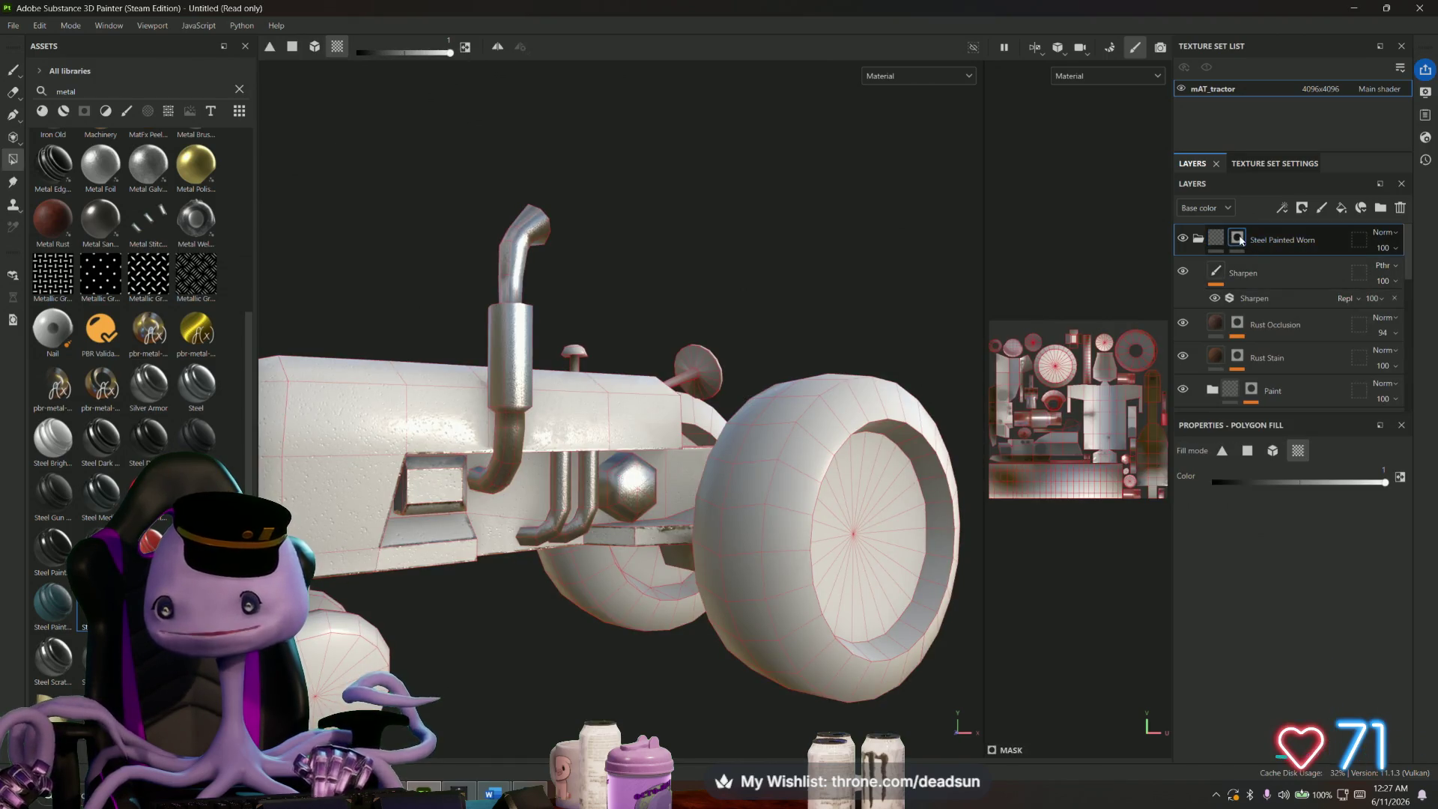
{"action": "left_click", "coordinate": [364, 450]}
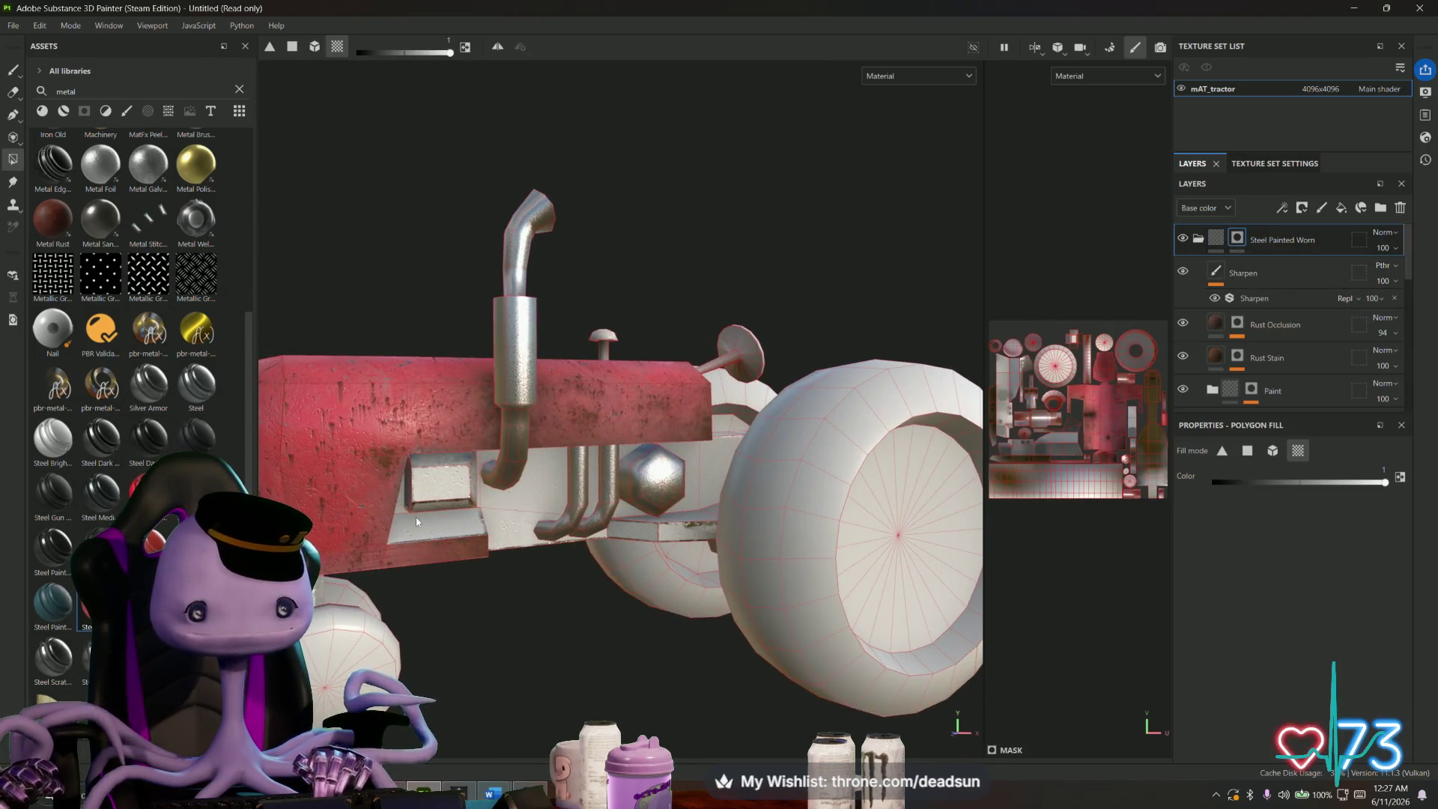
- Orbit around the tractor to check the masked paint, then add a new paint layer on top
{"action": "left_click_drag", "start_coordinate": [416, 519], "coordinate": [887, 533]}
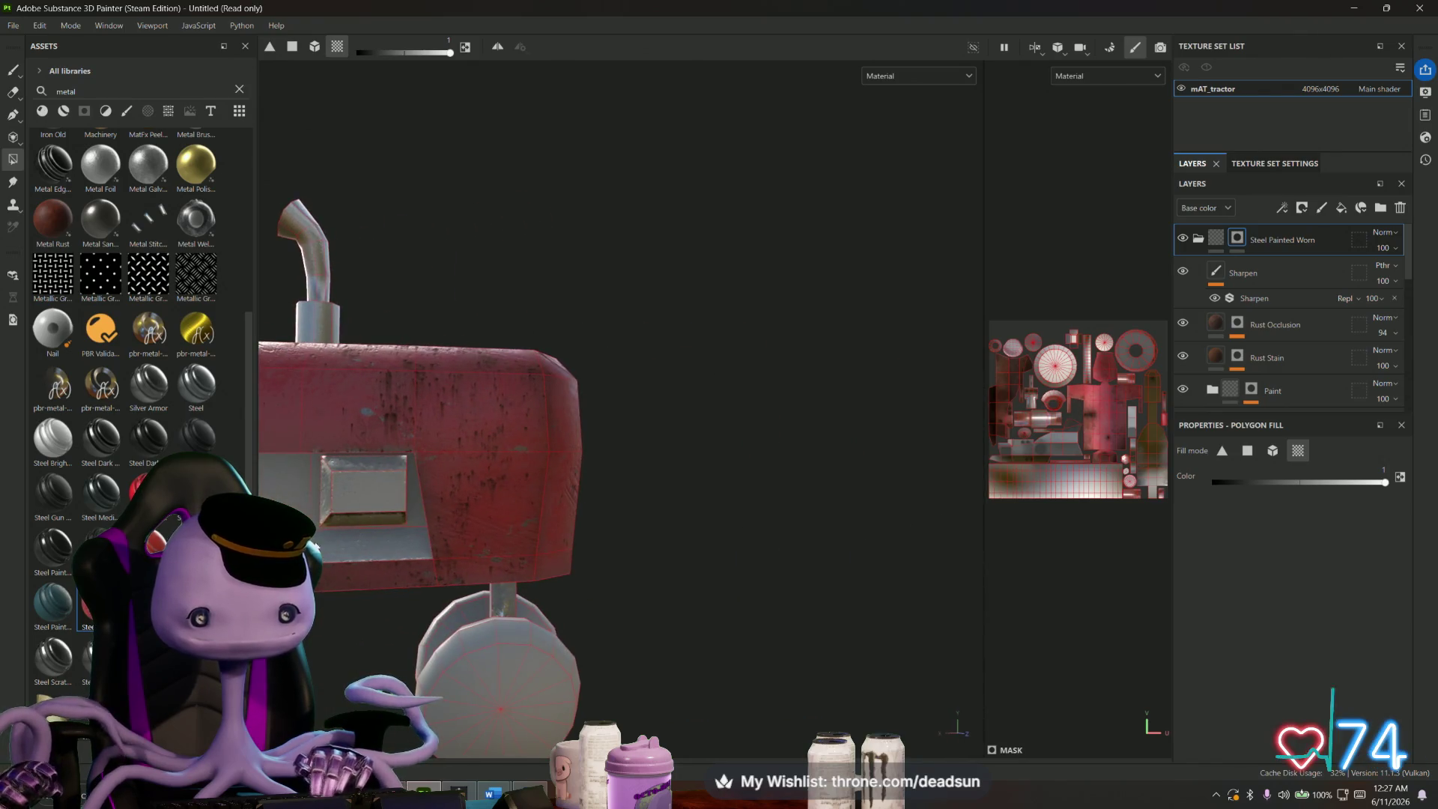
{"action": "mouse_move", "coordinate": [314, 545]}
{"action": "left_mouse_down"}
{"action": "mouse_move", "coordinate": [577, 546]}
{"action": "mouse_move", "coordinate": [594, 520]}
{"action": "mouse_move", "coordinate": [674, 652]}
{"action": "mouse_move", "coordinate": [822, 658]}
{"action": "mouse_move", "coordinate": [719, 524]}
{"action": "mouse_move", "coordinate": [650, 398]}
{"action": "left_mouse_up"}
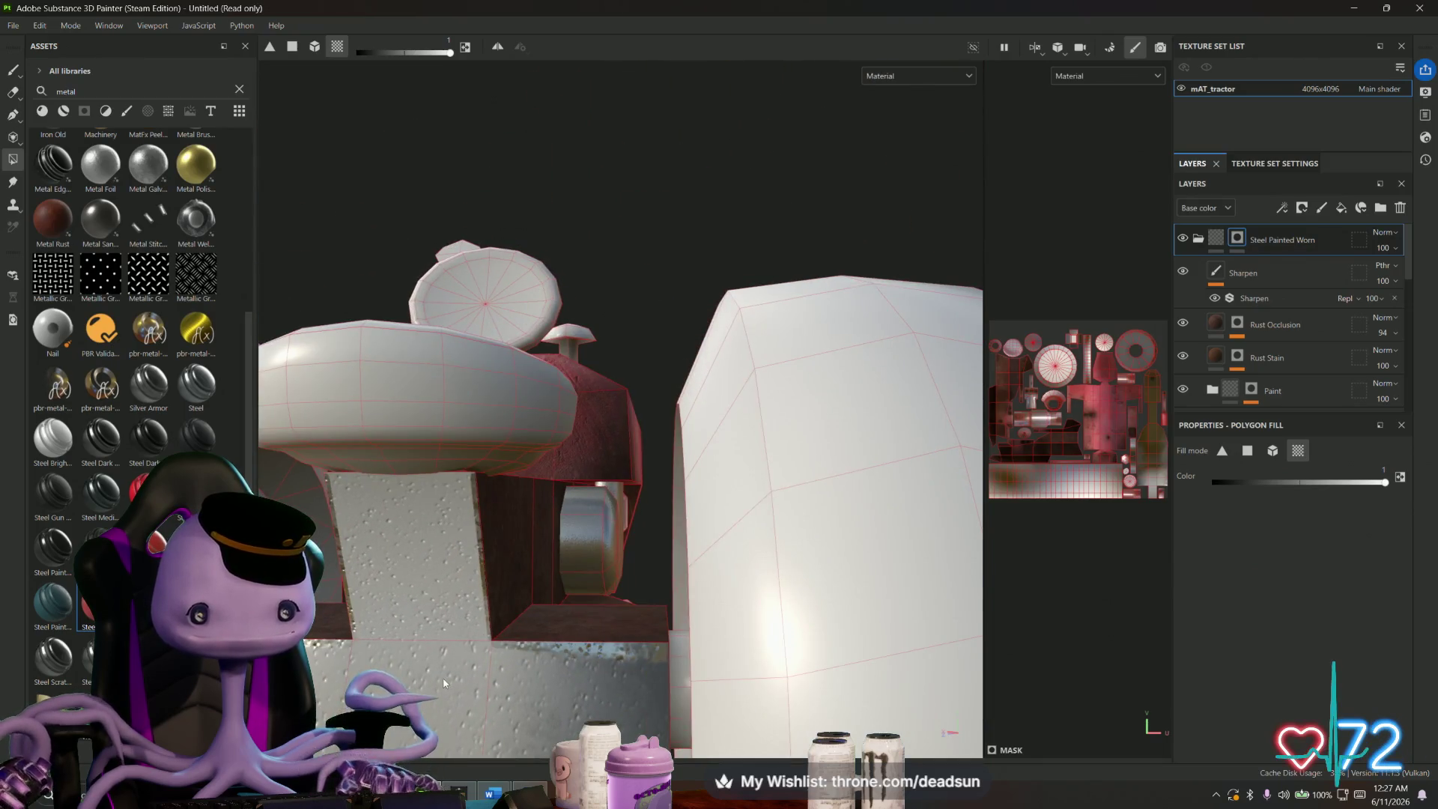
{"action": "mouse_move", "coordinate": [443, 683]}
{"action": "left_mouse_down"}
{"action": "mouse_move", "coordinate": [519, 401]}
{"action": "mouse_move", "coordinate": [704, 693]}
{"action": "mouse_move", "coordinate": [631, 509]}
{"action": "mouse_move", "coordinate": [400, 605]}
{"action": "mouse_move", "coordinate": [940, 519]}
{"action": "left_mouse_up"}
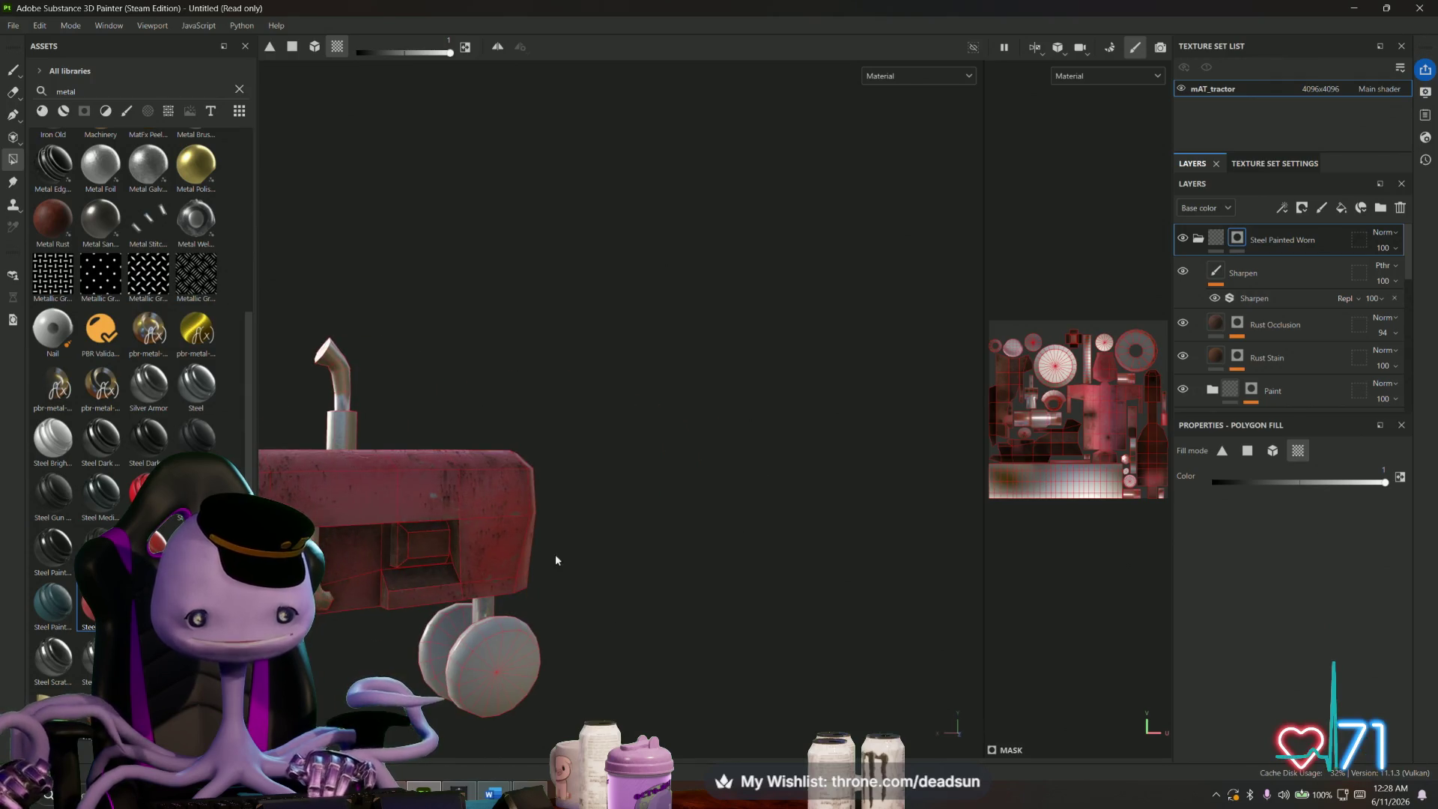
{"action": "mouse_move", "coordinate": [556, 560]}
{"action": "left_mouse_down"}
{"action": "mouse_move", "coordinate": [373, 584]}
{"action": "mouse_move", "coordinate": [509, 531]}
{"action": "mouse_move", "coordinate": [474, 629]}
{"action": "left_mouse_up"}
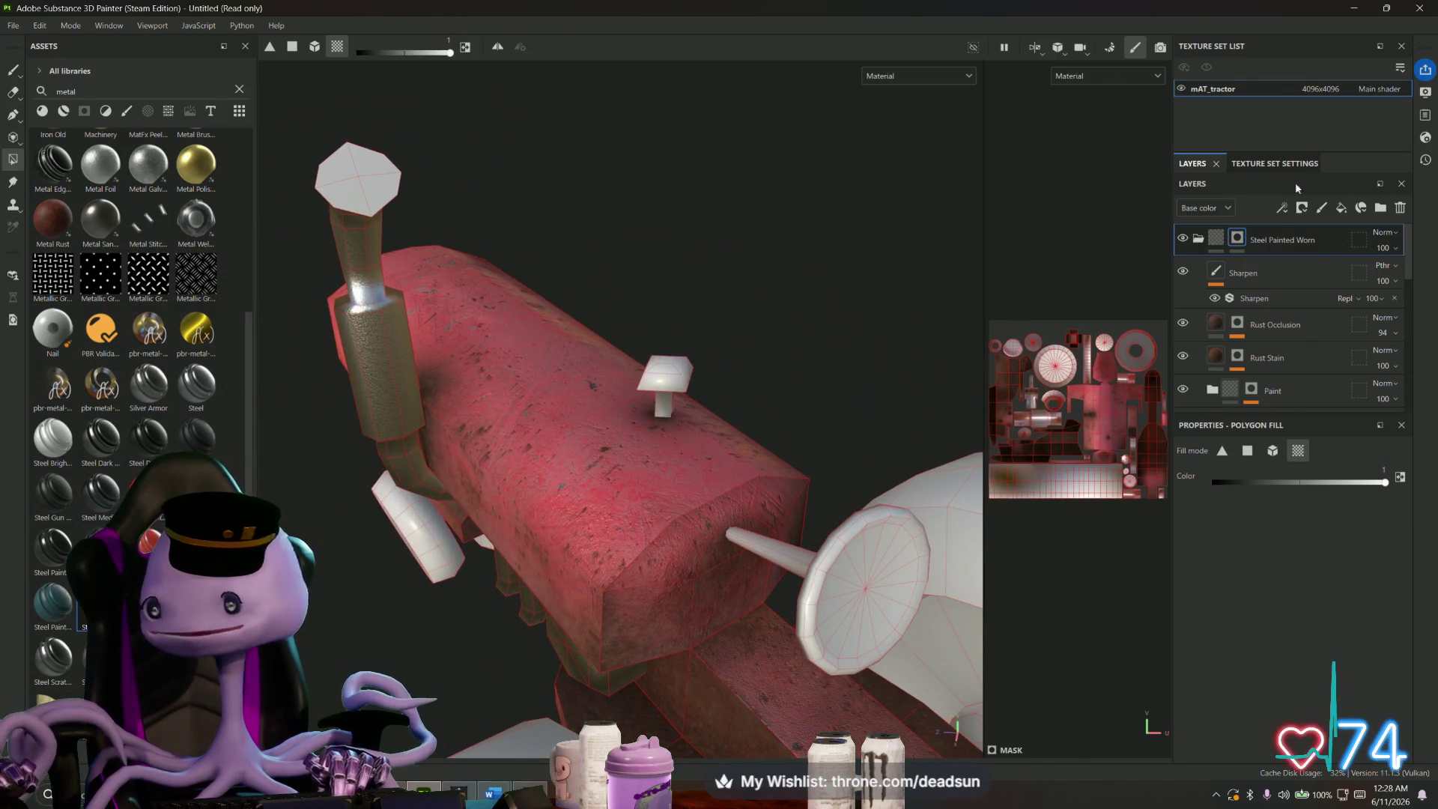
{"action": "left_click", "coordinate": [1320, 207]}
- Set up a small black Basic Hard brush for painting the exhaust cap
{"action": "mouse_move", "coordinate": [311, 232]}
{"action": "left_mouse_down"}
{"action": "mouse_move", "coordinate": [382, 401]}
{"action": "mouse_move", "coordinate": [334, 427]}
{"action": "mouse_move", "coordinate": [321, 408]}
{"action": "left_mouse_up"}
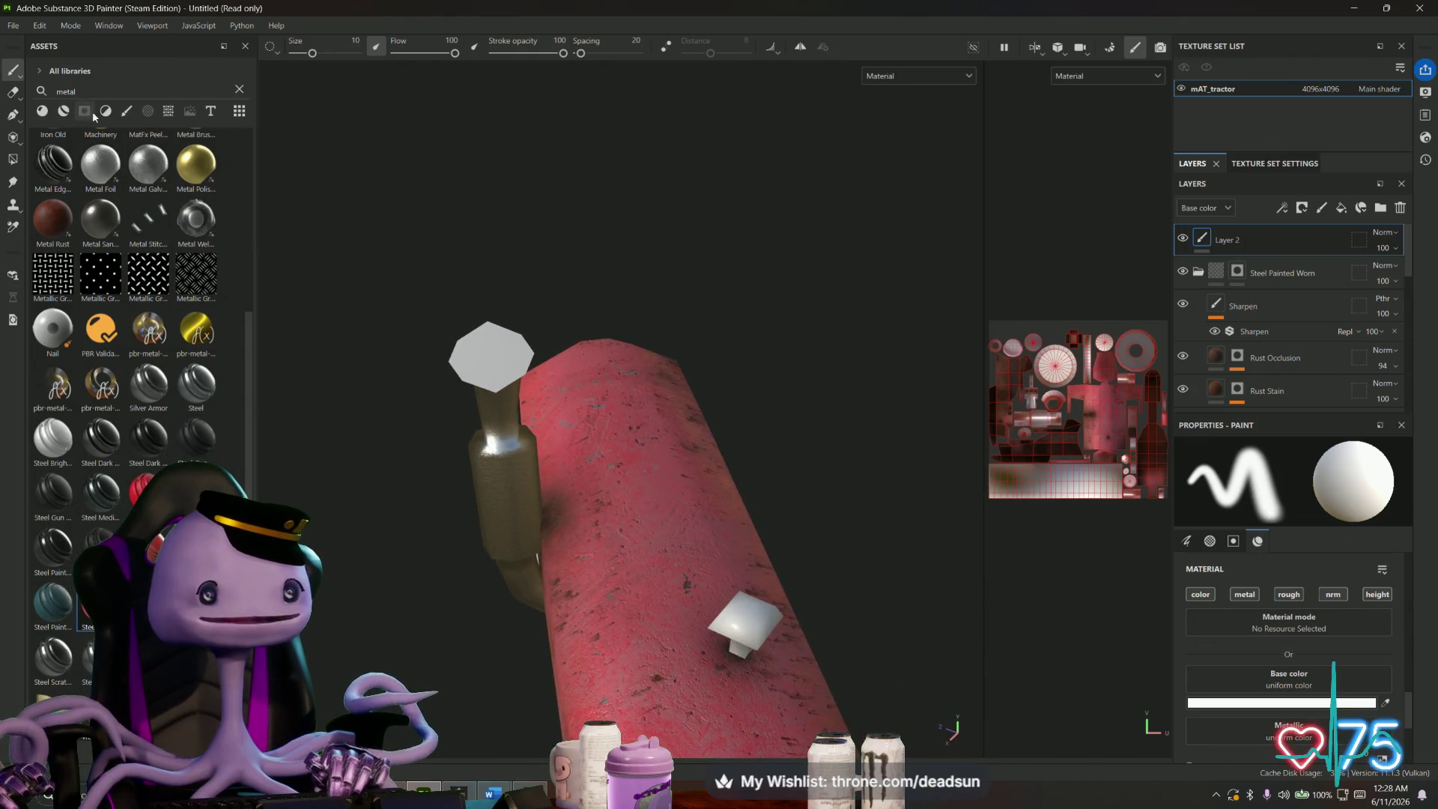
{"action": "left_click", "coordinate": [126, 111]}
{"action": "double_click", "coordinate": [66, 91]}
{"action": "key", "text": "BackSpace"}
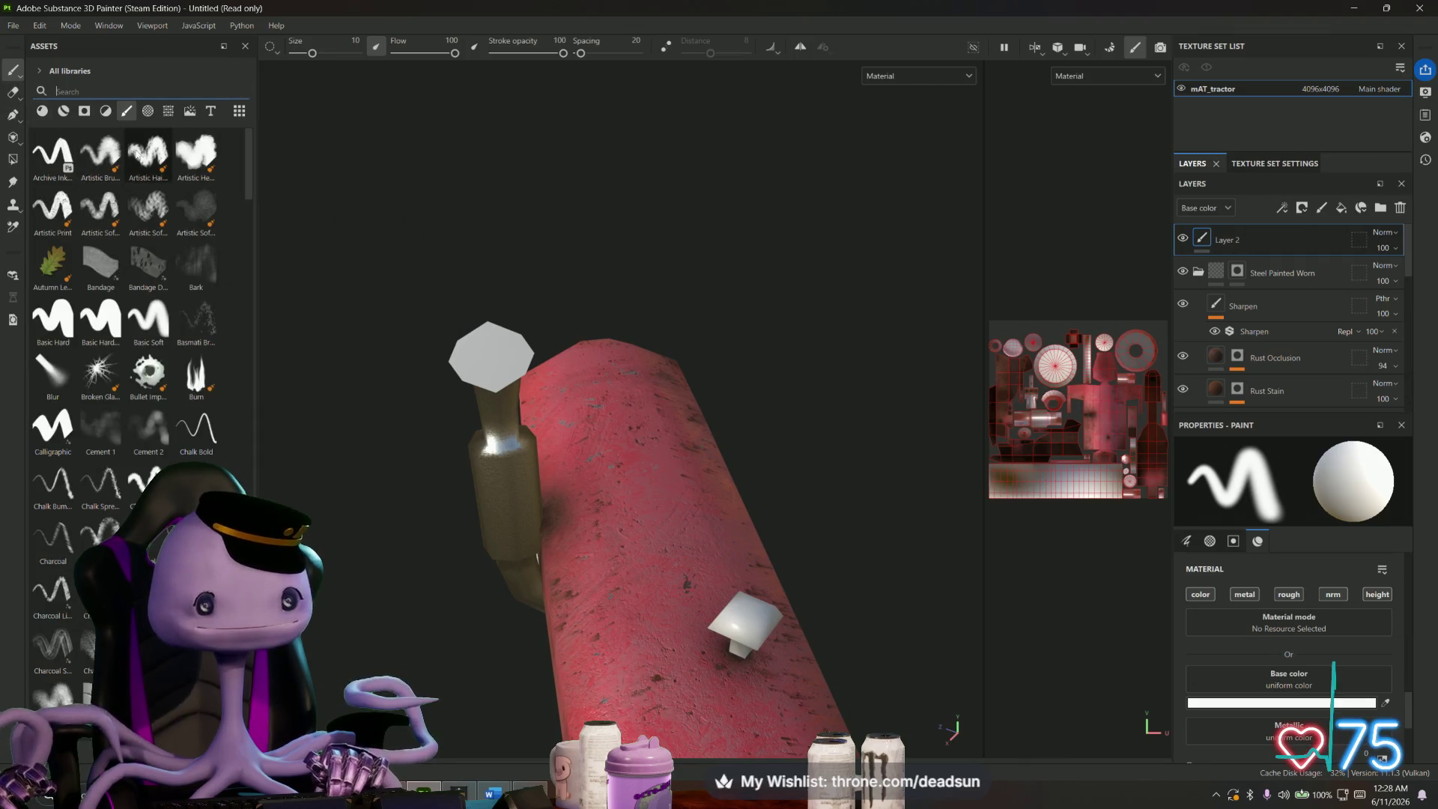
{"action": "left_click", "coordinate": [100, 319]}
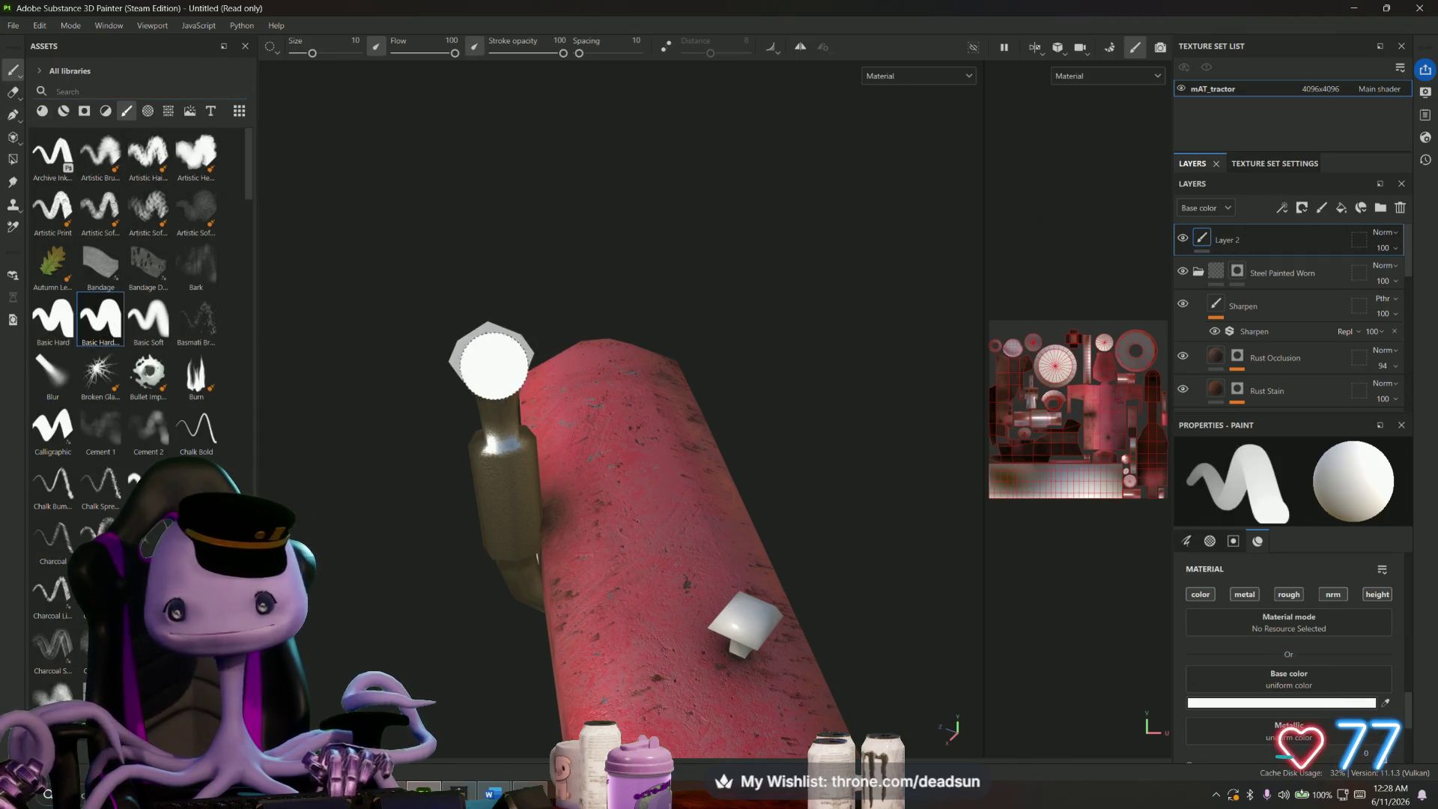
{"action": "left_click", "coordinate": [1324, 702]}
{"action": "mouse_move", "coordinate": [1228, 547]}
{"action": "left_mouse_down"}
{"action": "mouse_move", "coordinate": [1194, 536]}
{"action": "mouse_move", "coordinate": [1135, 563]}
{"action": "left_mouse_up"}
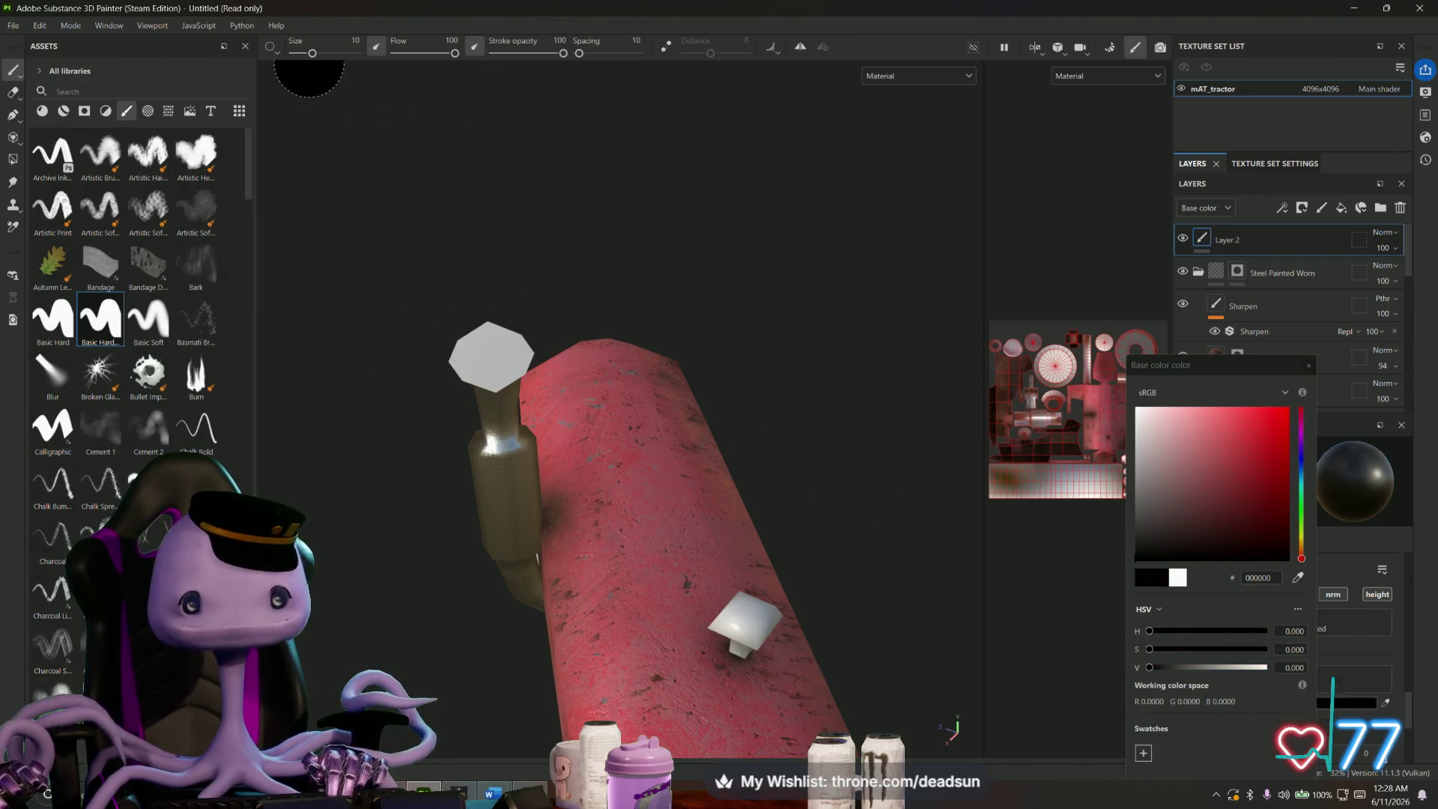
{"action": "left_click_drag", "start_coordinate": [312, 52], "coordinate": [305, 53]}
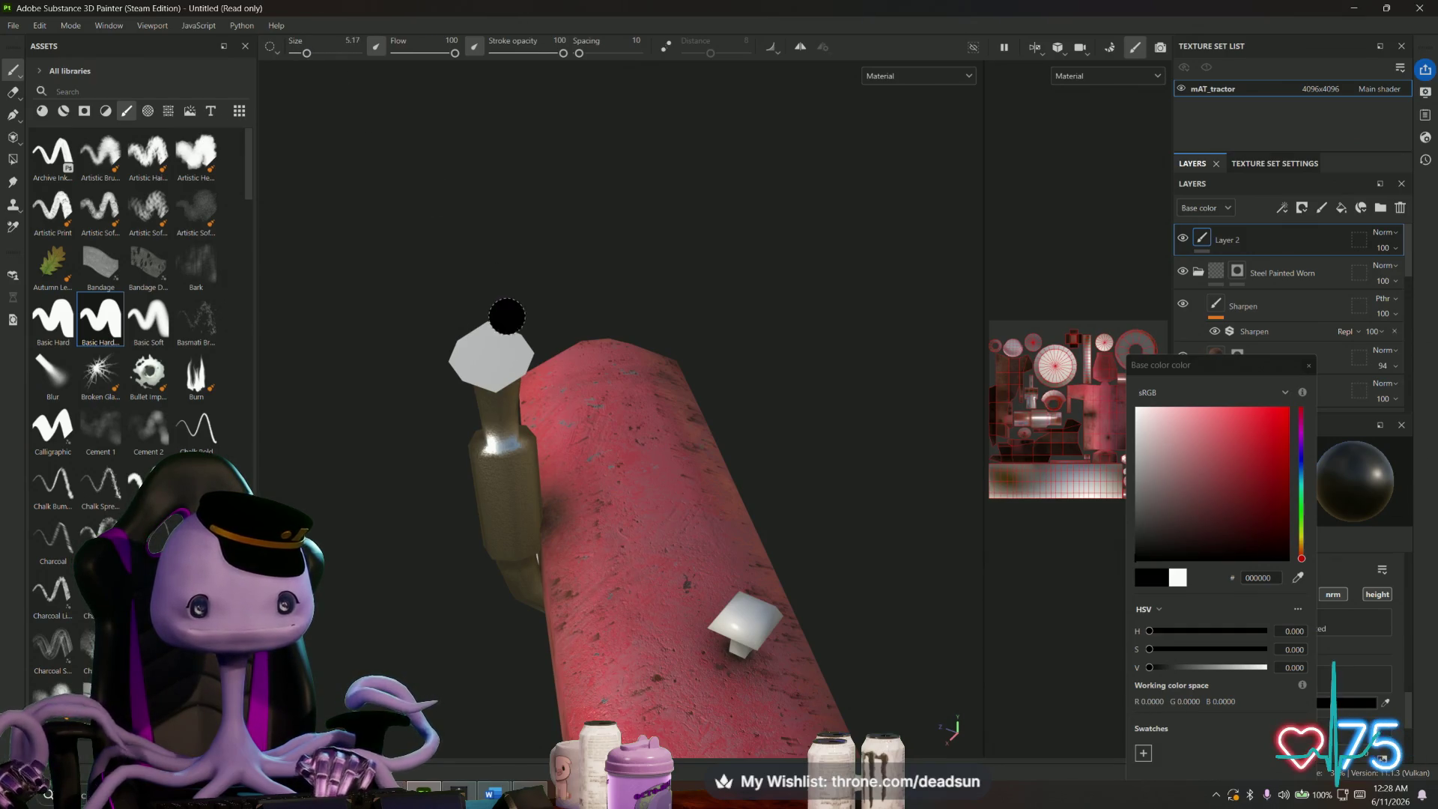
- Paint the exhaust cap black, retrying after undos and enlarging the brush to cover the cap
{"action": "left_click", "coordinate": [492, 354]}
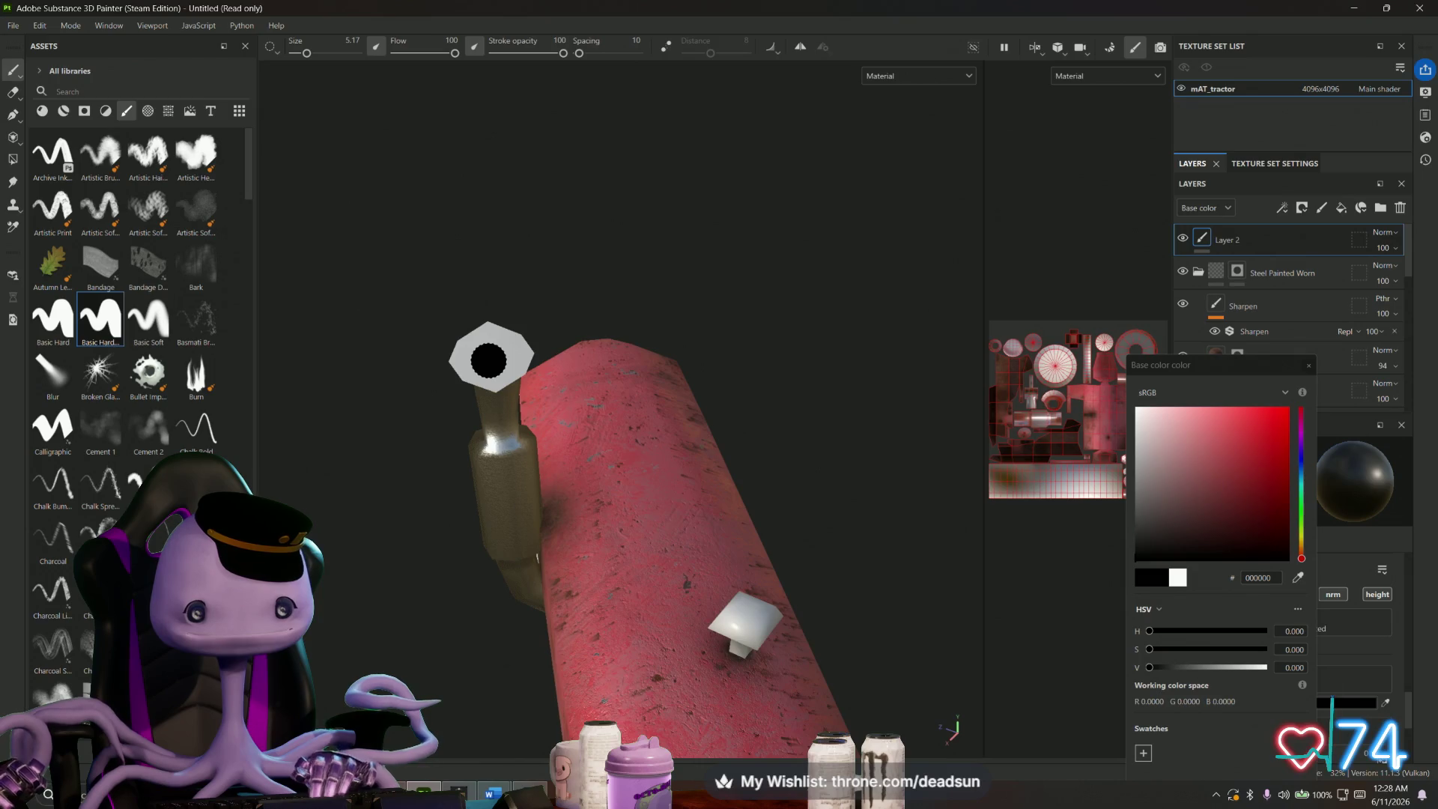
{"action": "key", "text": "ctrl+z"}
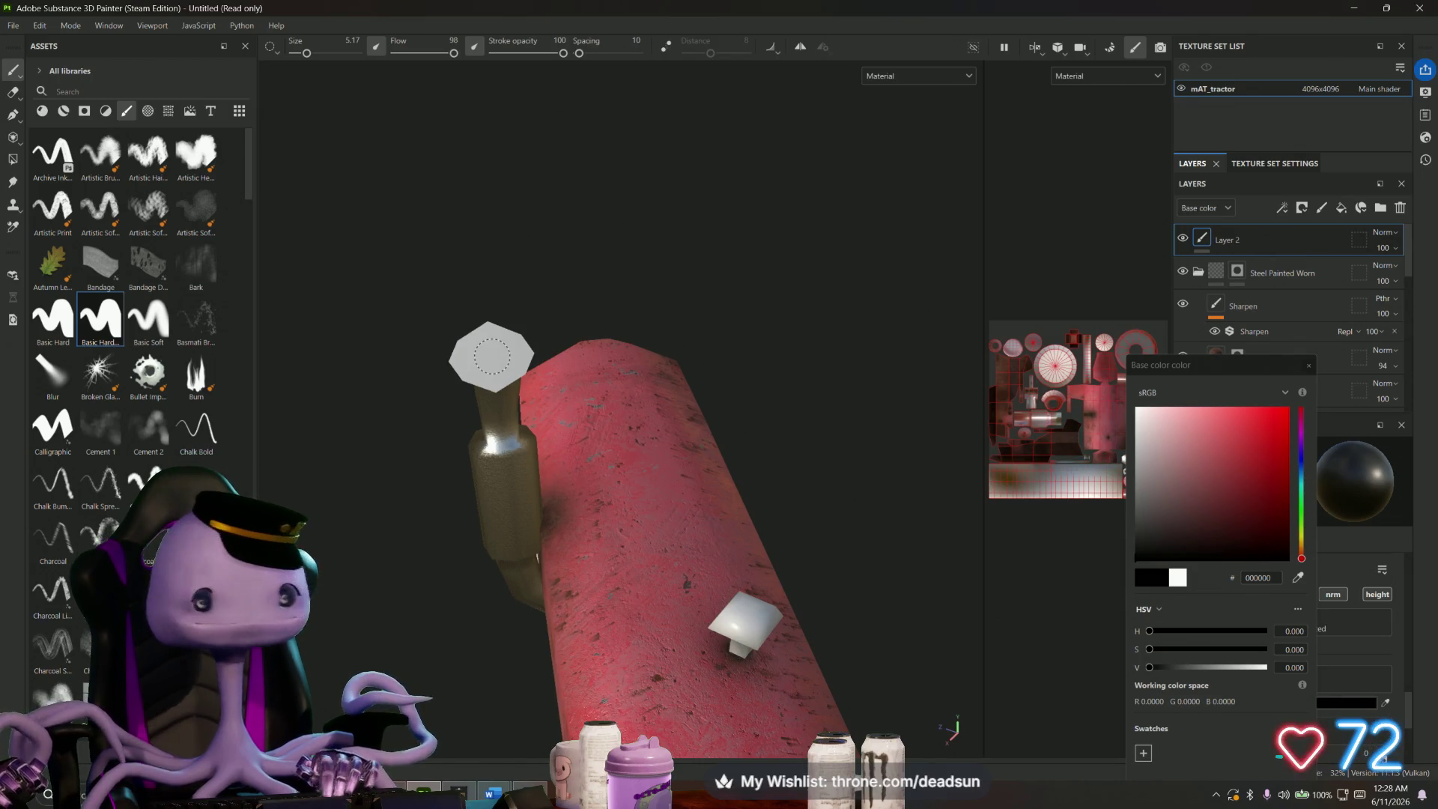
{"action": "left_click", "coordinate": [493, 359]}
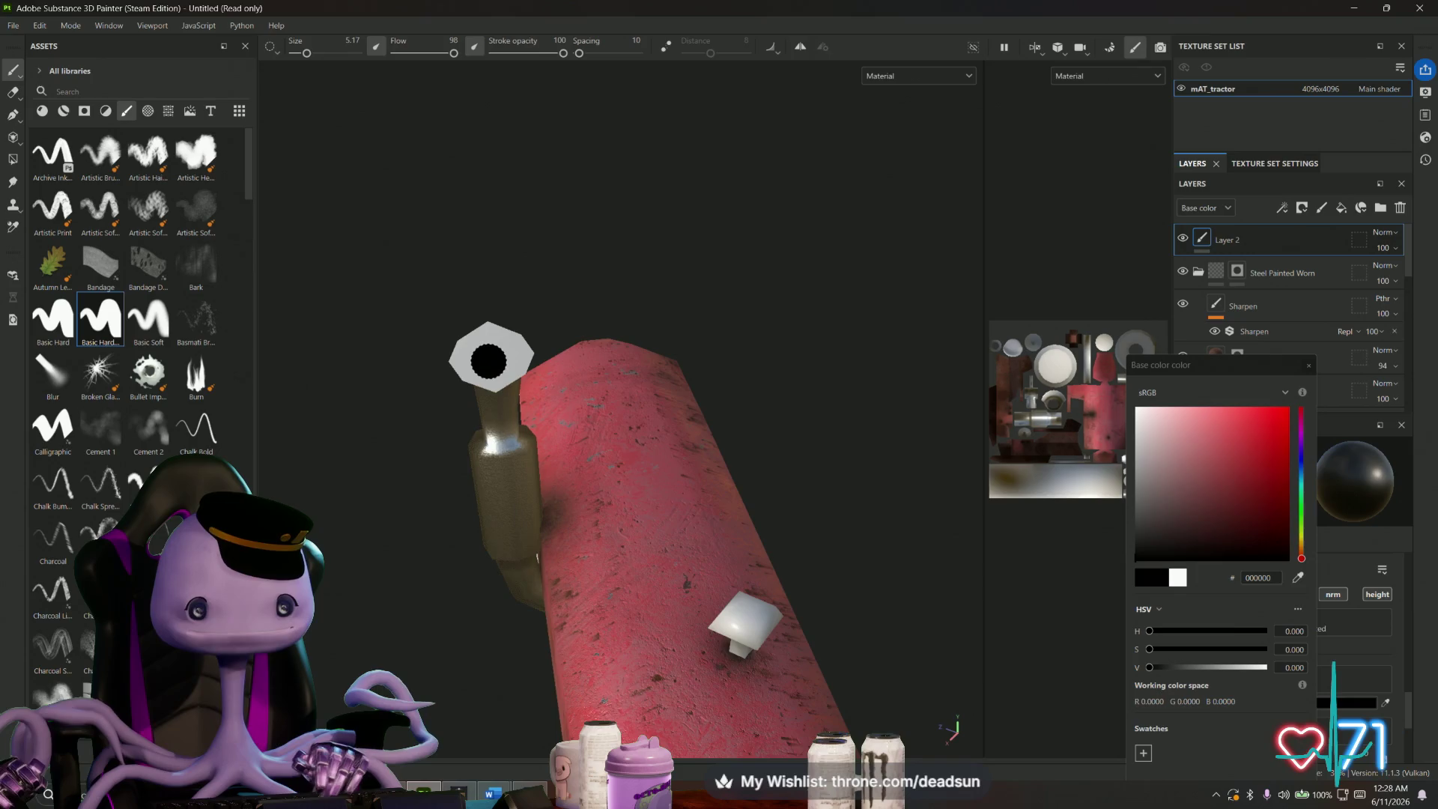
{"action": "key", "text": "ctrl+z"}
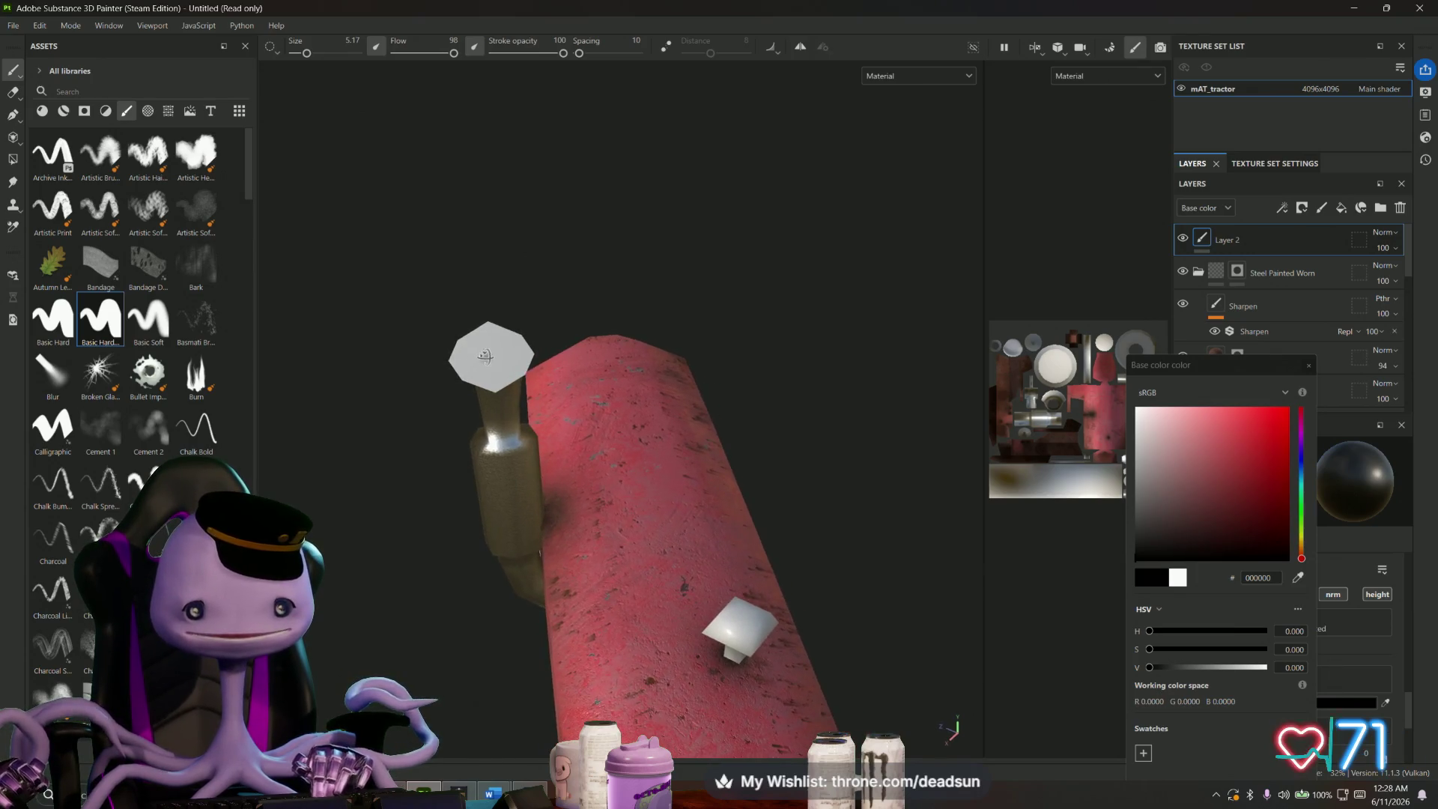
{"action": "left_click_drag", "start_coordinate": [491, 355], "coordinate": [472, 354]}
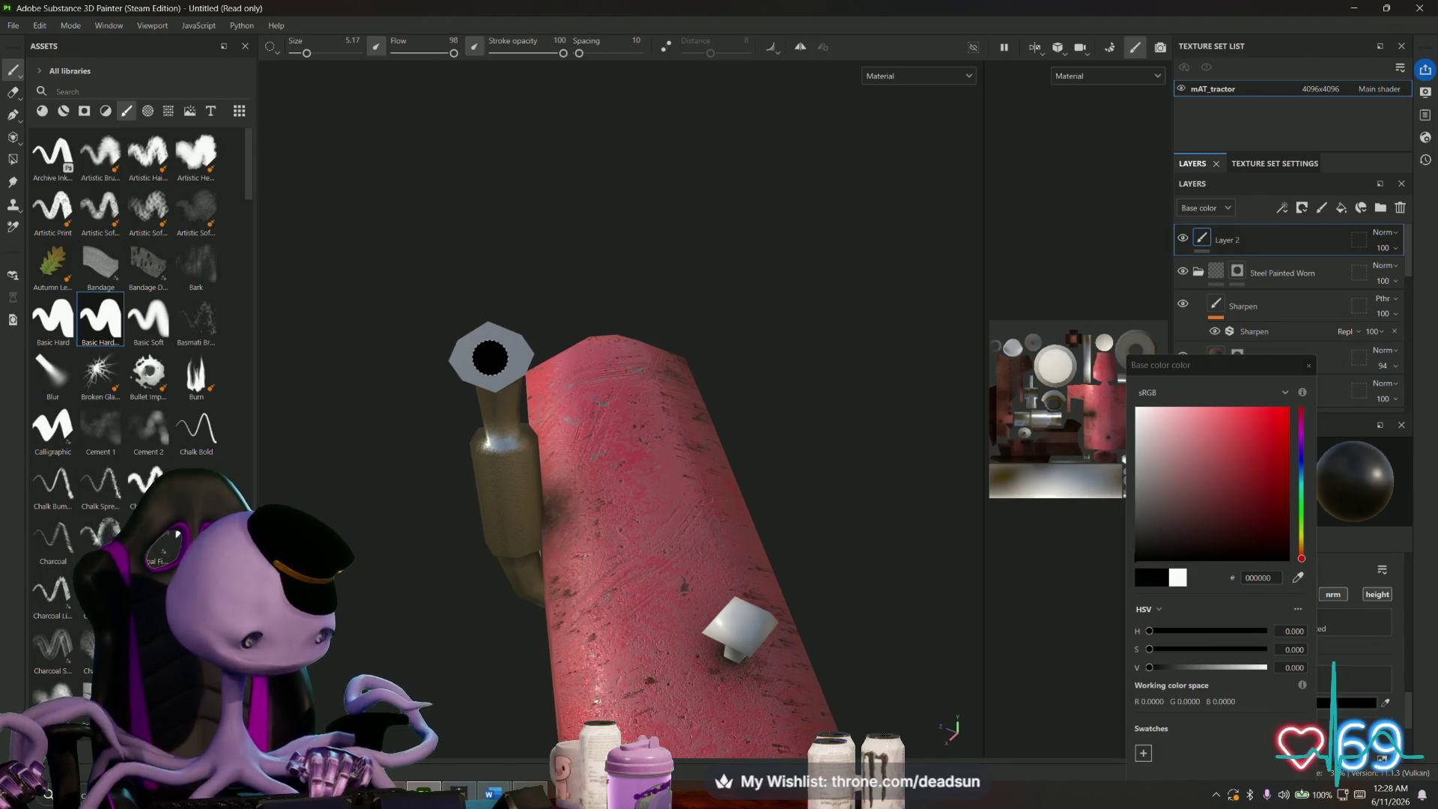
{"action": "key", "text": "ctrl+z"}
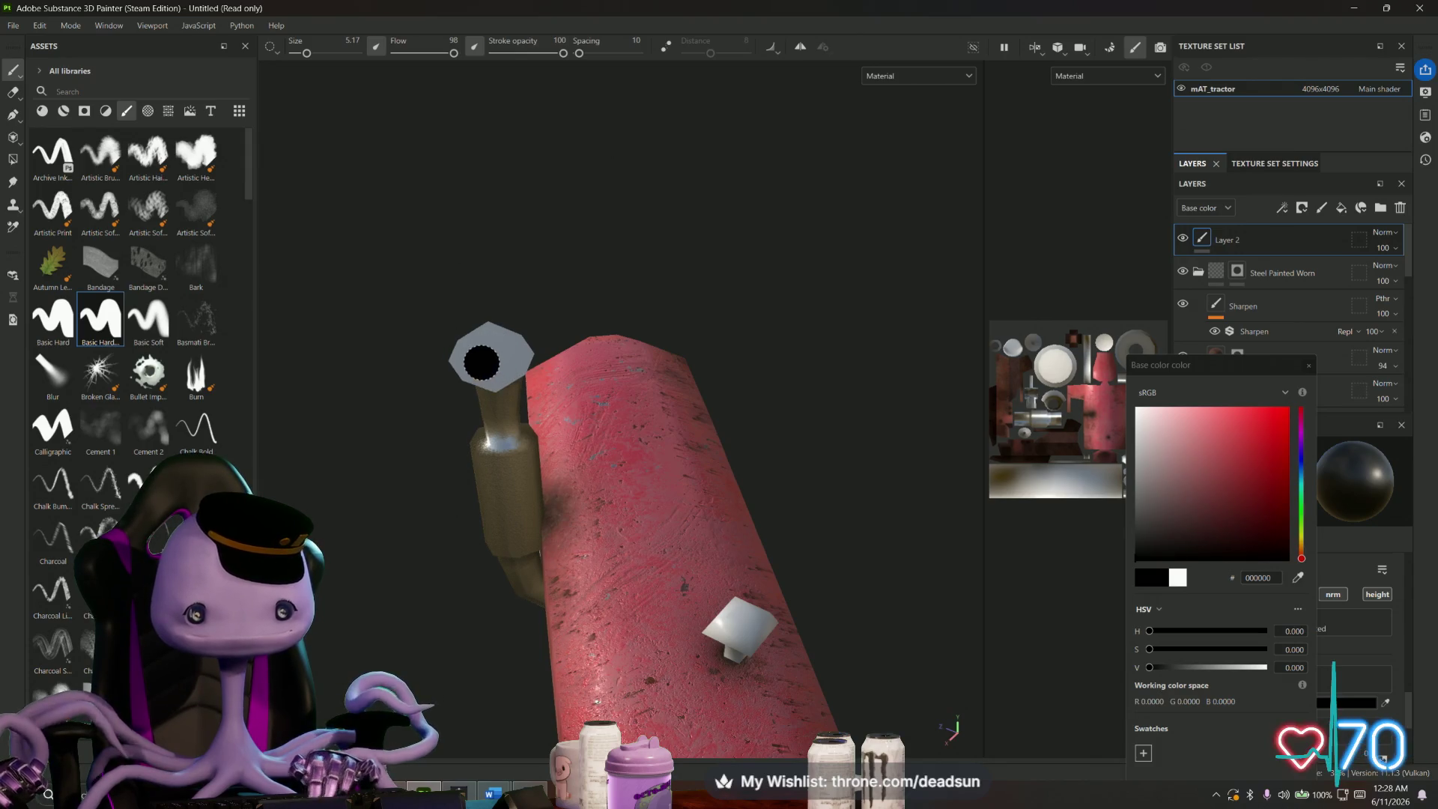
{"action": "key", "text": "ctrl"}
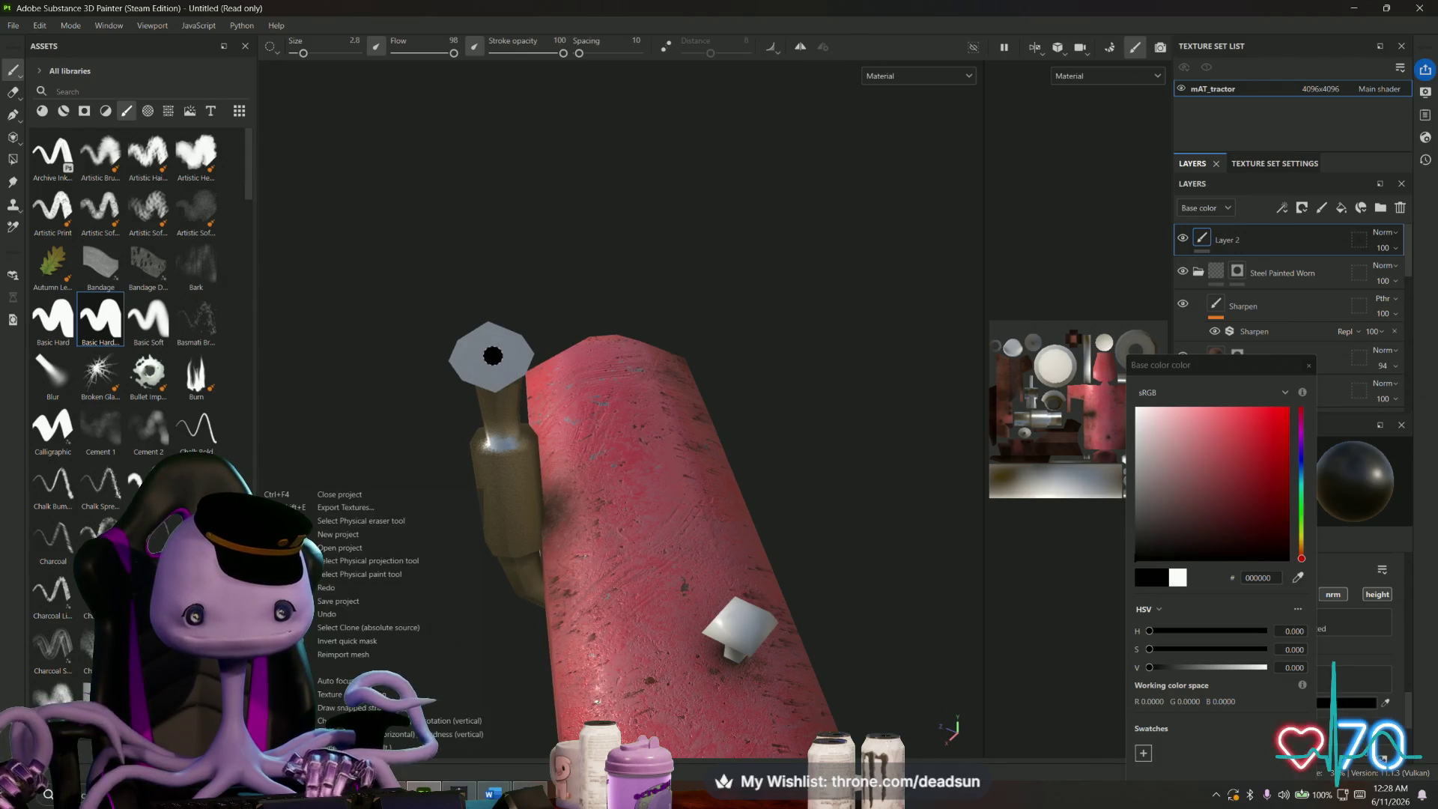
{"action": "left_click_drag", "start_coordinate": [492, 355], "coordinate": [490, 355]}
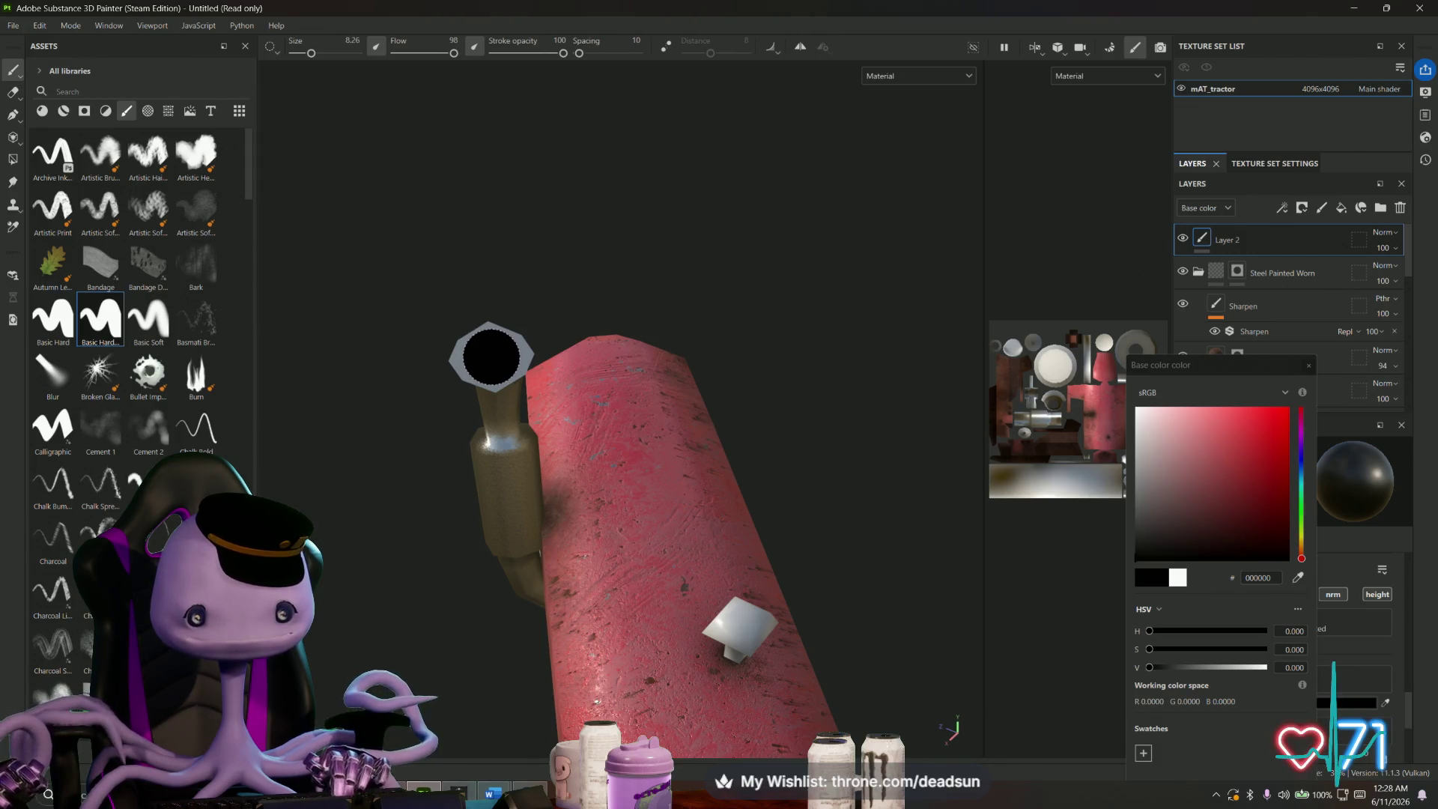
{"action": "mouse_move", "coordinate": [426, 487]}
{"action": "left_mouse_down", "text": "alt"}
{"action": "mouse_move", "coordinate": [609, 455]}
{"action": "mouse_move", "coordinate": [450, 473]}
{"action": "left_mouse_up", "text": "alt"}
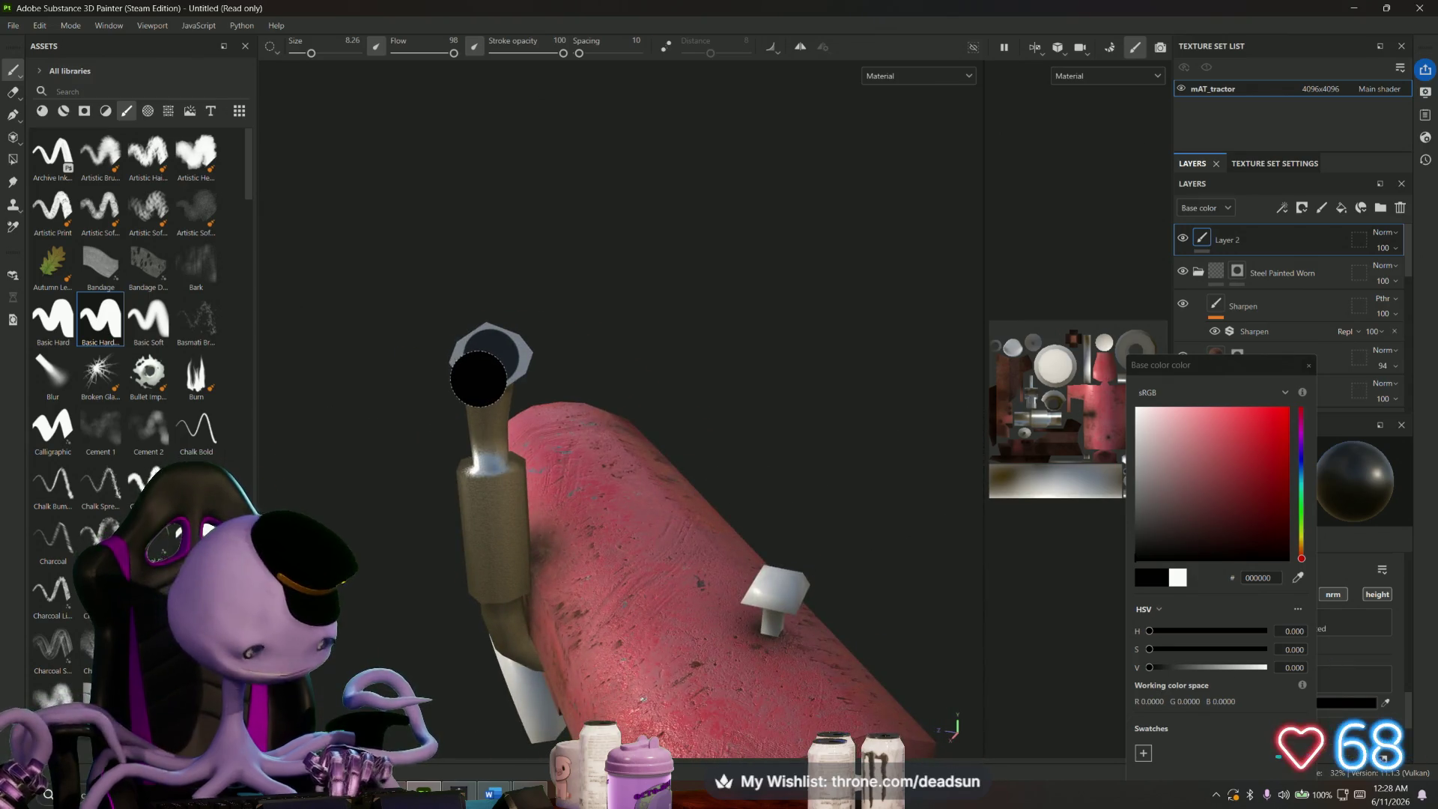
{"action": "key", "text": "ctrl"}
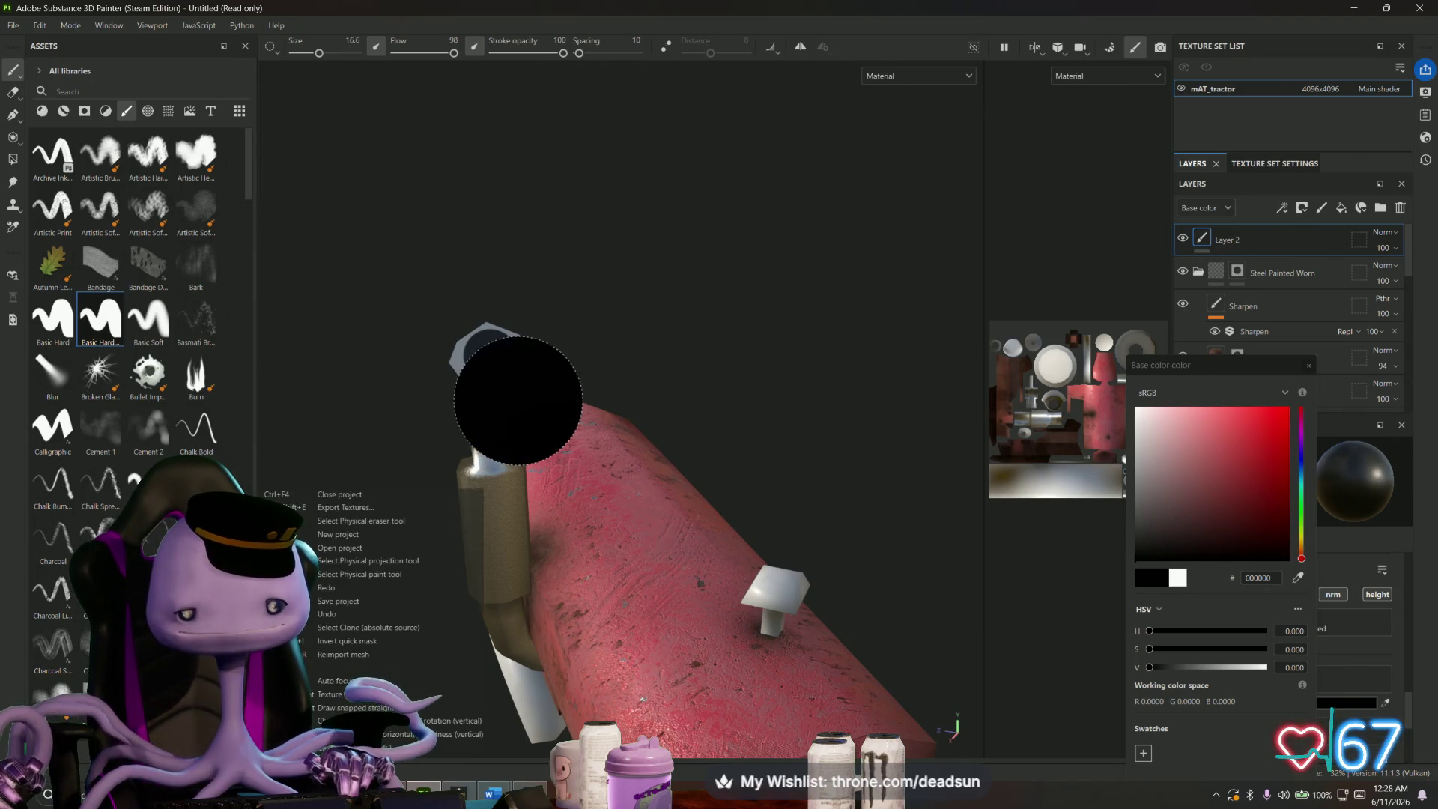
{"action": "mouse_move", "coordinate": [533, 393]}
{"action": "left_mouse_down", "text": "ctrl"}
{"action": "mouse_move", "coordinate": [513, 363]}
{"action": "mouse_move", "coordinate": [514, 401]}
{"action": "mouse_move", "coordinate": [482, 404]}
{"action": "mouse_move", "coordinate": [465, 363]}
{"action": "mouse_move", "coordinate": [514, 385]}
{"action": "mouse_move", "coordinate": [487, 352]}
{"action": "mouse_move", "coordinate": [488, 370]}
{"action": "left_mouse_up", "text": "ctrl"}
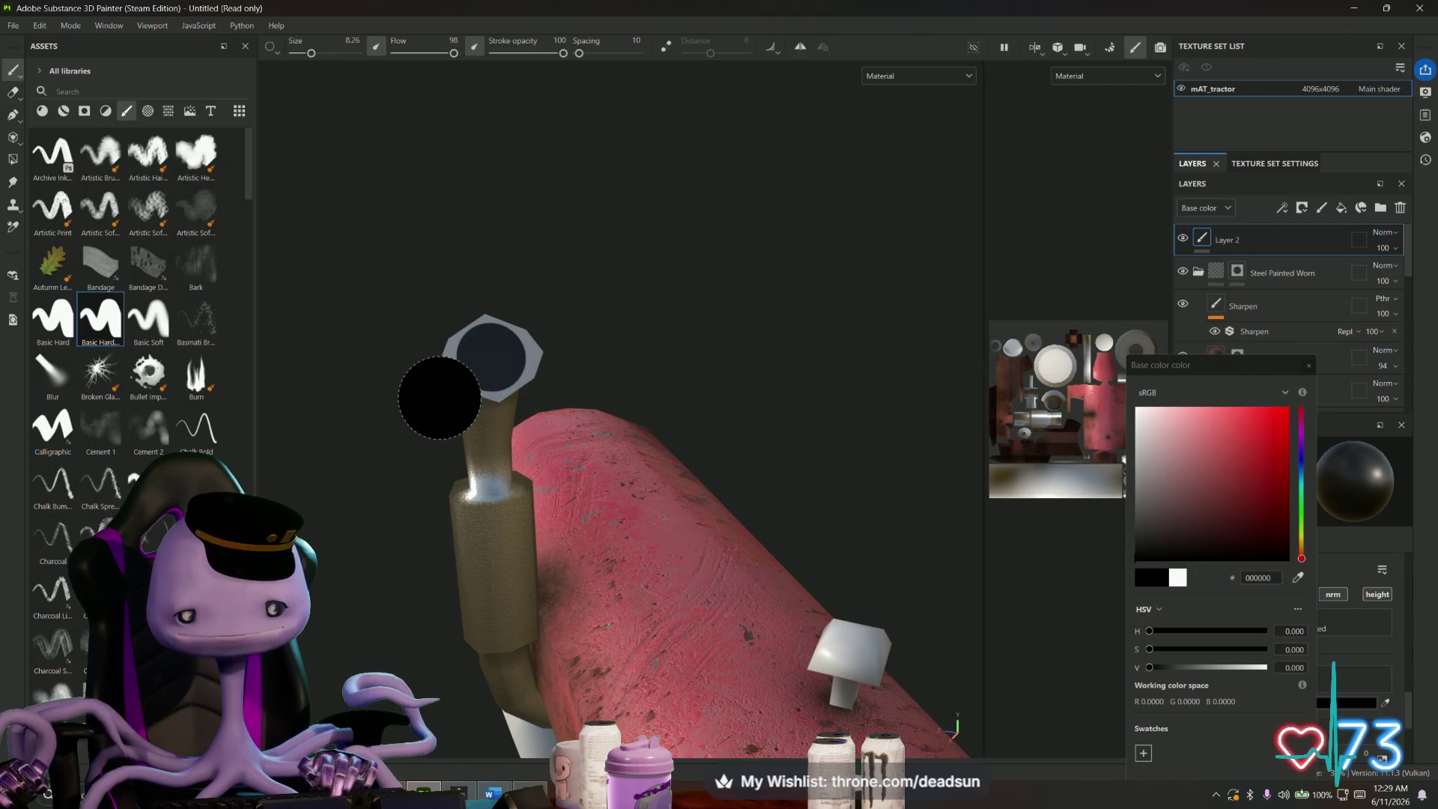
- Set the cap paint's Roughness to 1 and Metallic to about 0.86
{"action": "left_click", "coordinate": [1307, 365]}
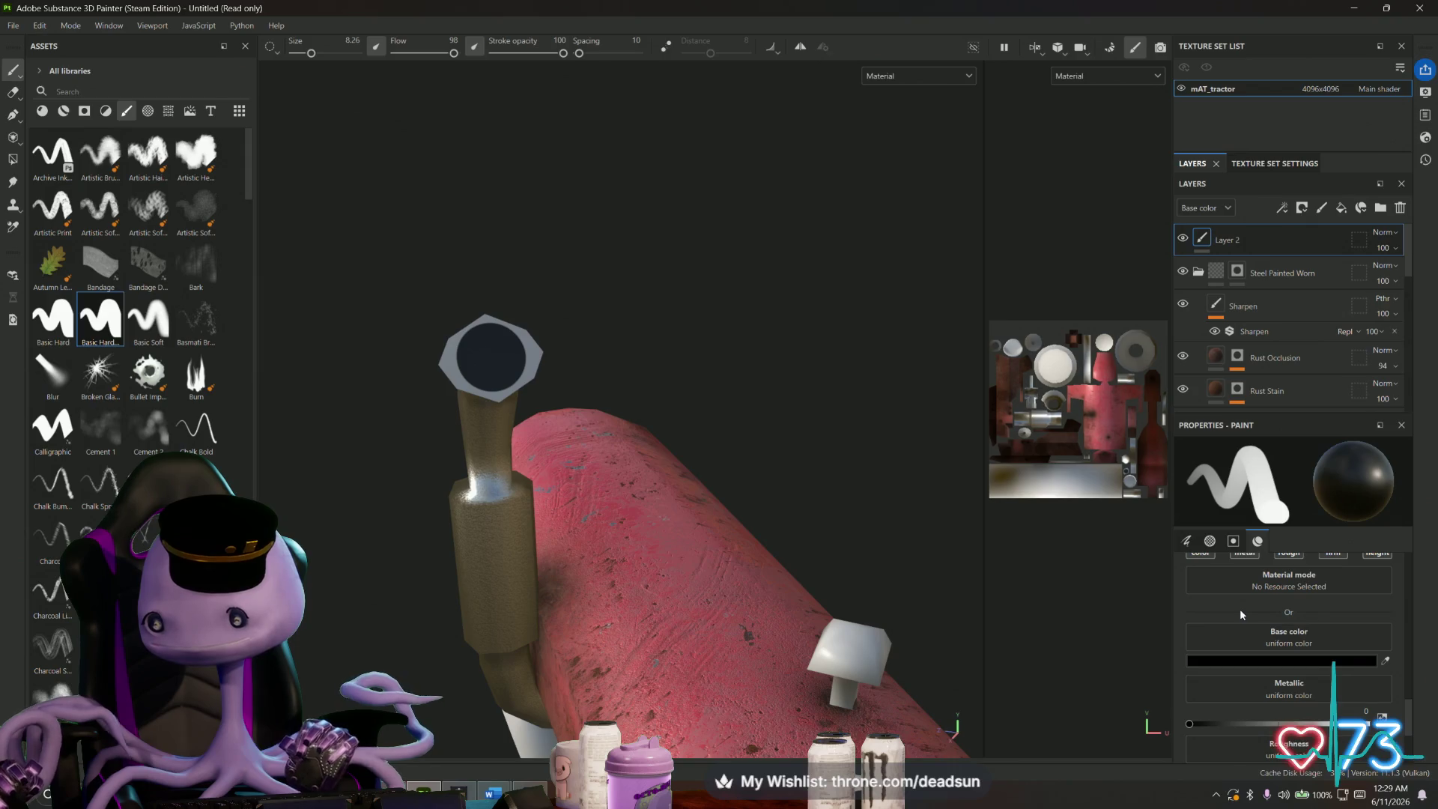
{"action": "scroll", "coordinate": [1265, 605], "scroll_direction": "down", "scroll_amount": 3}
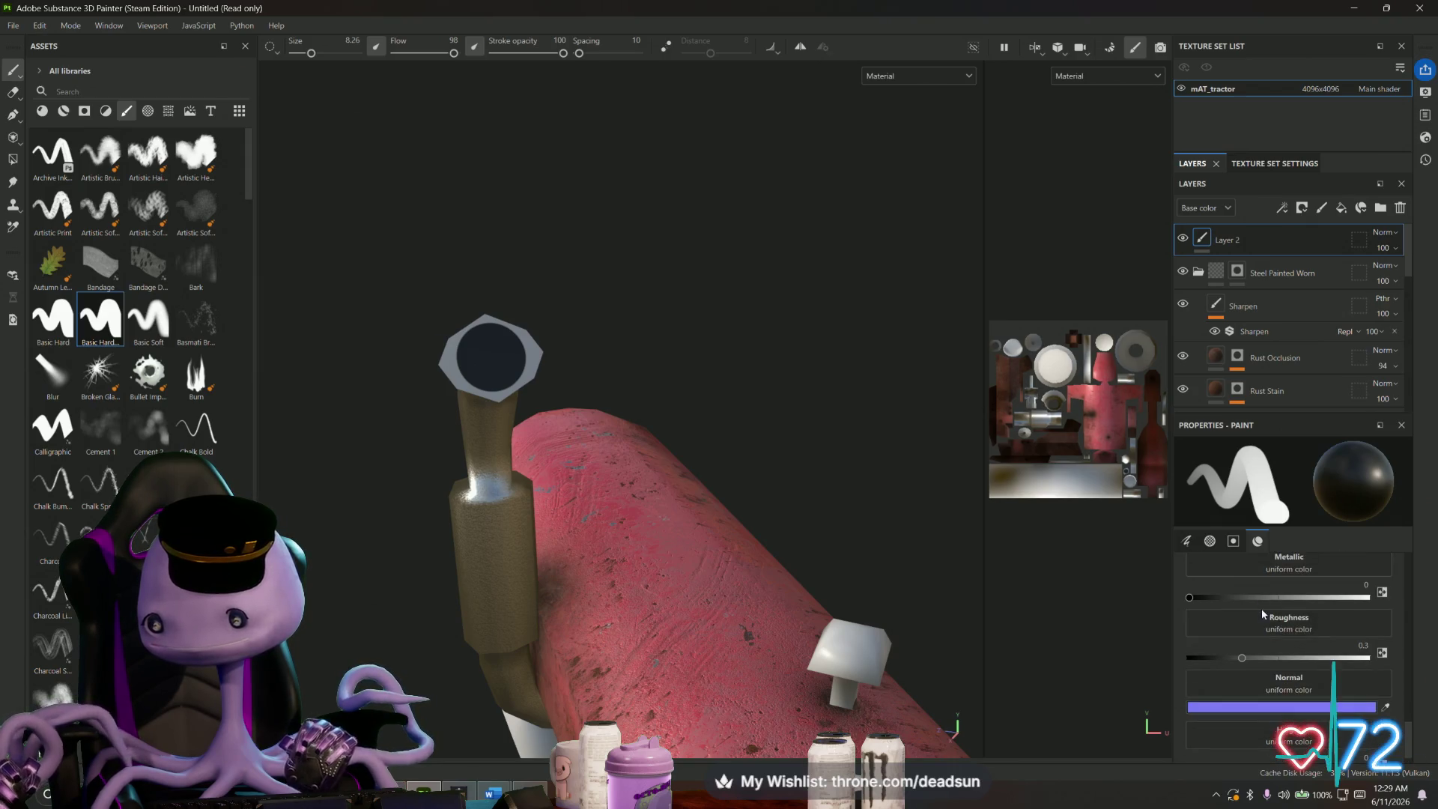
{"action": "left_click_drag", "start_coordinate": [1244, 658], "coordinate": [1427, 662]}
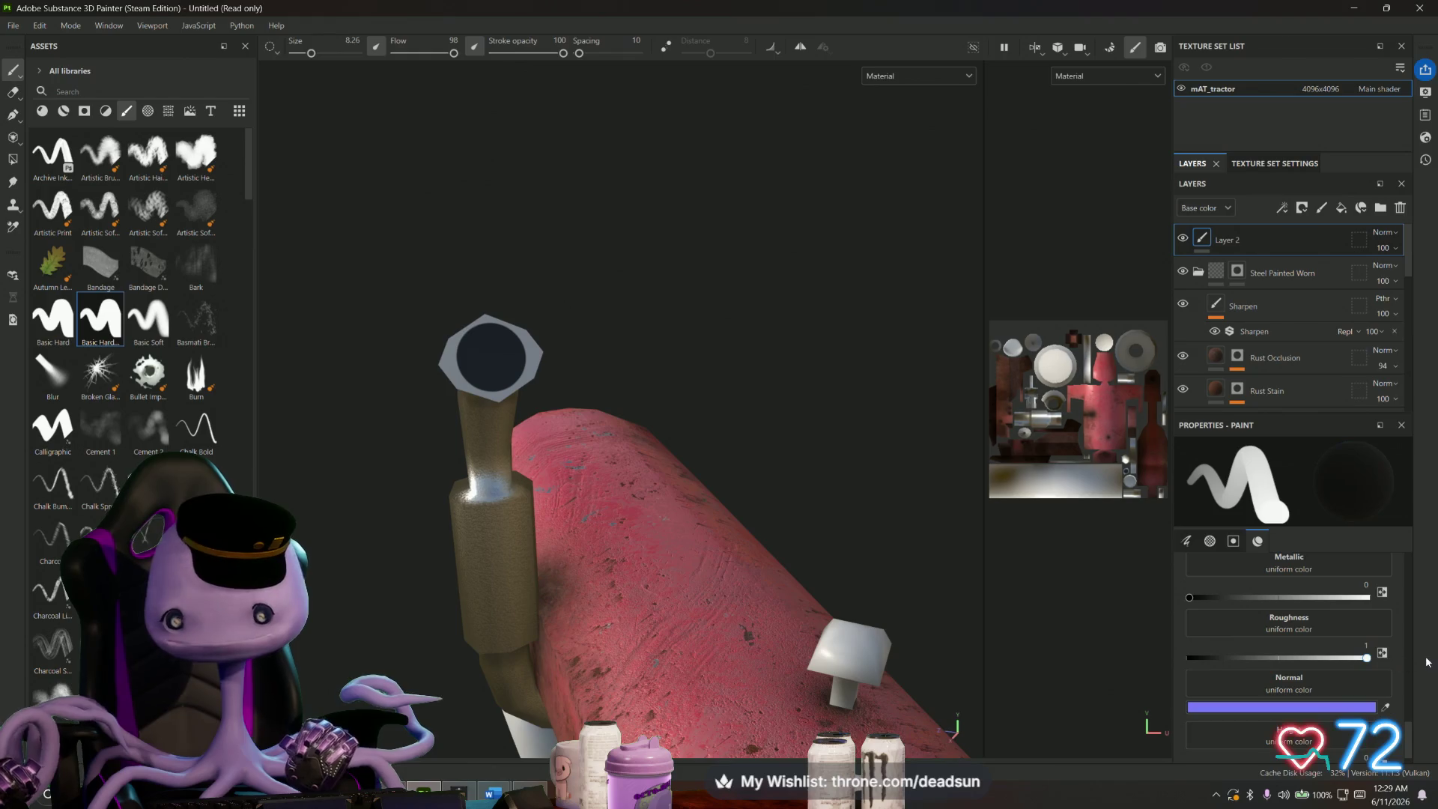
{"action": "left_click_drag", "start_coordinate": [1195, 598], "coordinate": [1345, 608]}
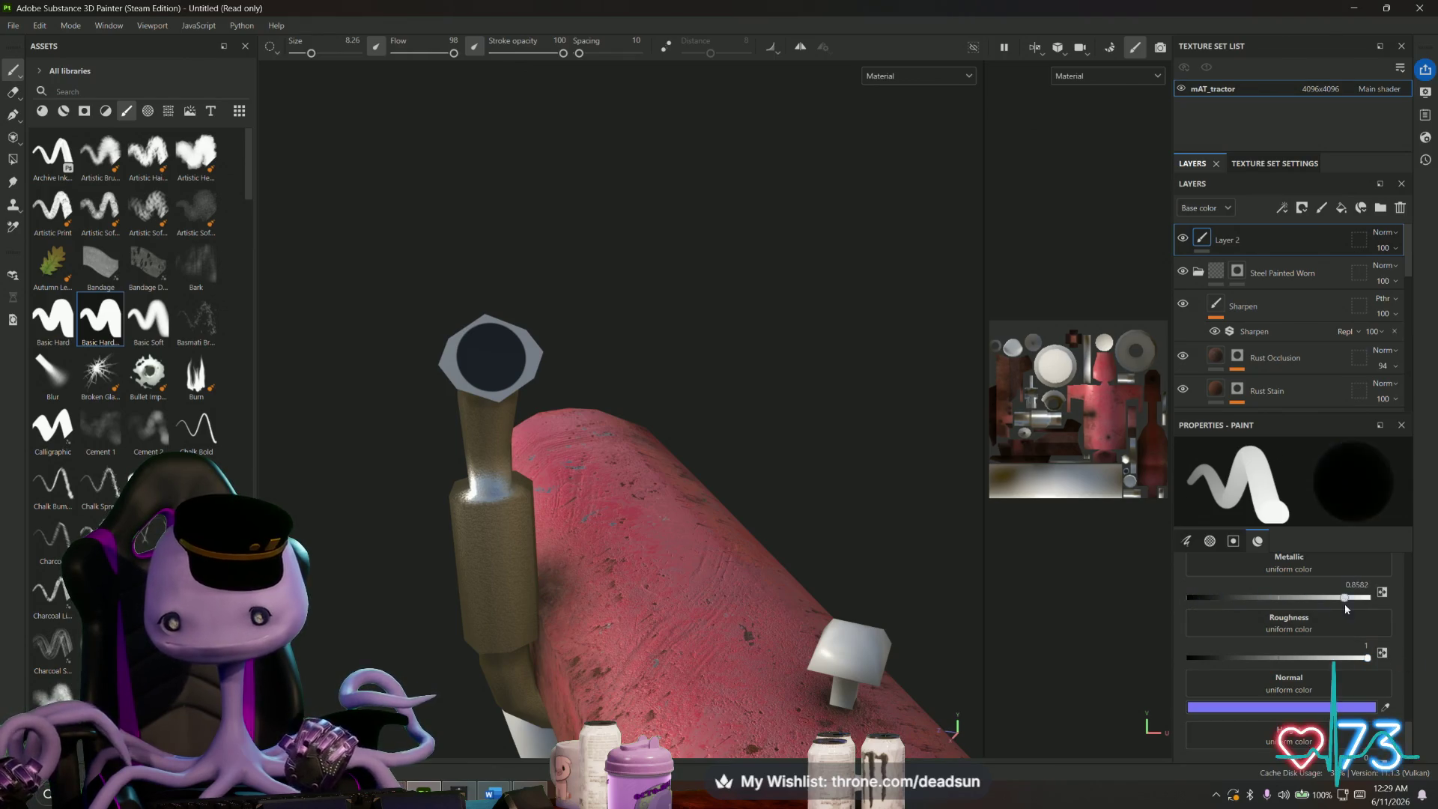
{"action": "scroll", "coordinate": [1282, 723], "scroll_direction": "down", "scroll_amount": 1}
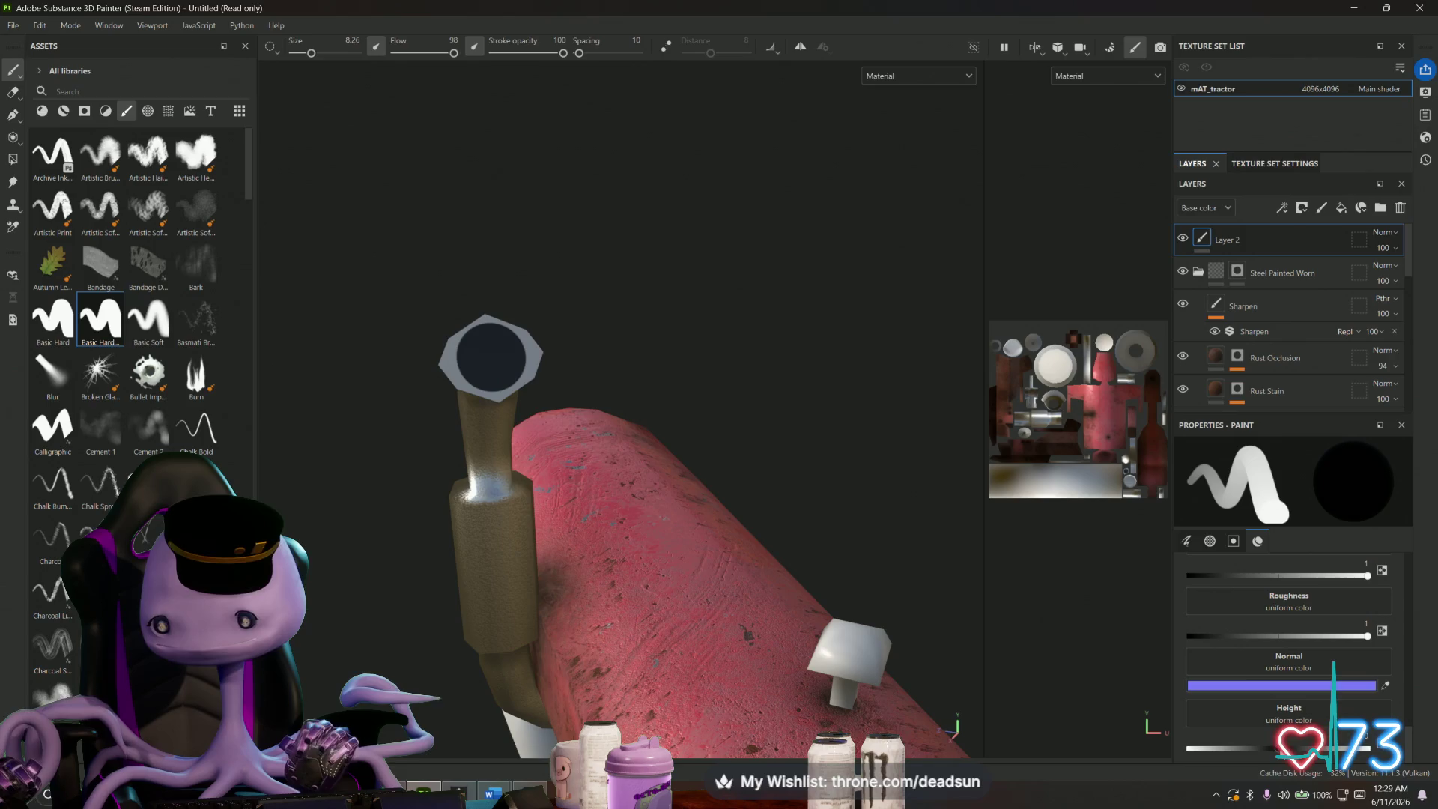
{"action": "left_click_drag", "start_coordinate": [722, 595], "coordinate": [816, 585]}
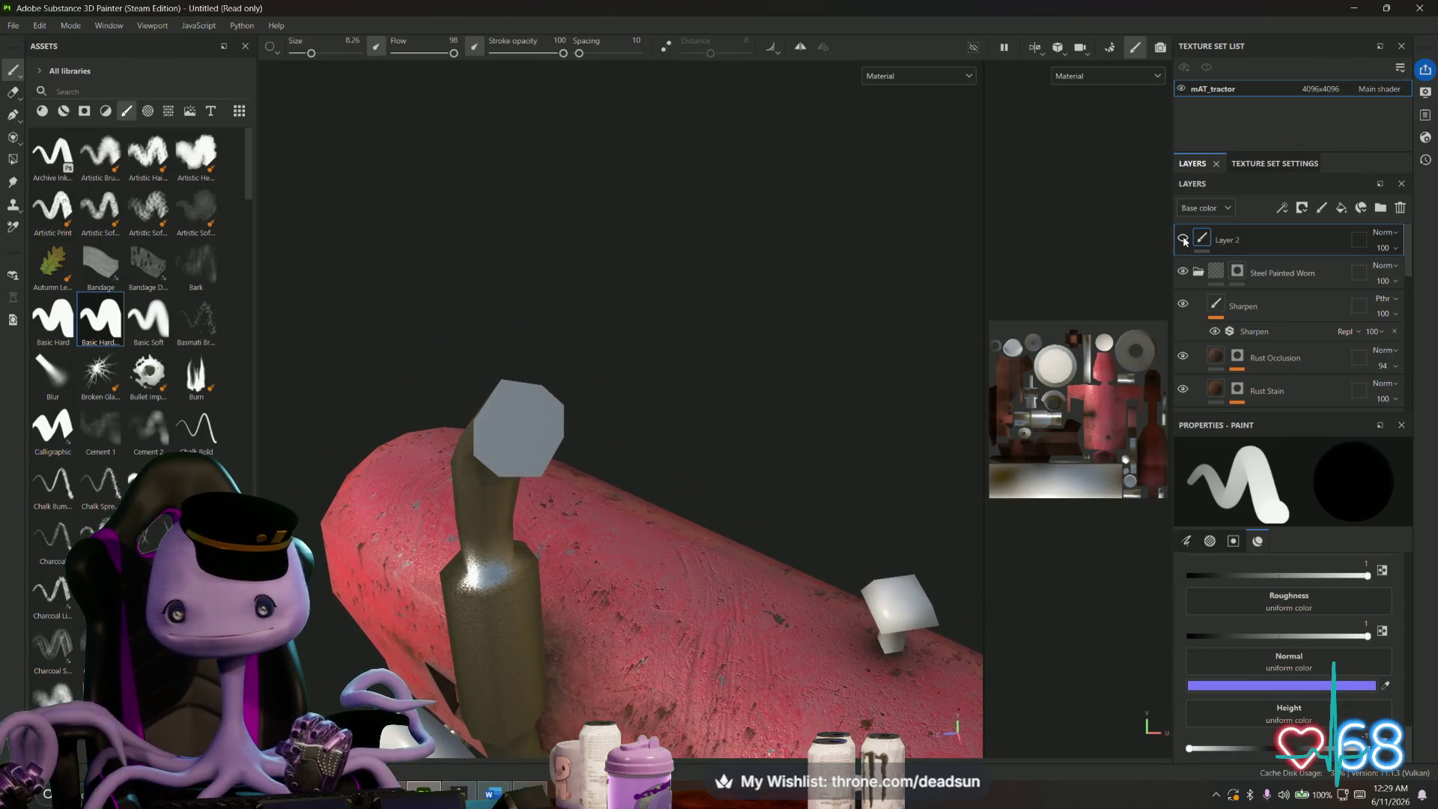
{"action": "mouse_move", "coordinate": [760, 498]}
{"action": "left_mouse_down"}
{"action": "mouse_move", "coordinate": [599, 599]}
{"action": "mouse_move", "coordinate": [415, 496]}
{"action": "mouse_move", "coordinate": [395, 522]}
{"action": "mouse_move", "coordinate": [408, 522]}
{"action": "left_mouse_up"}
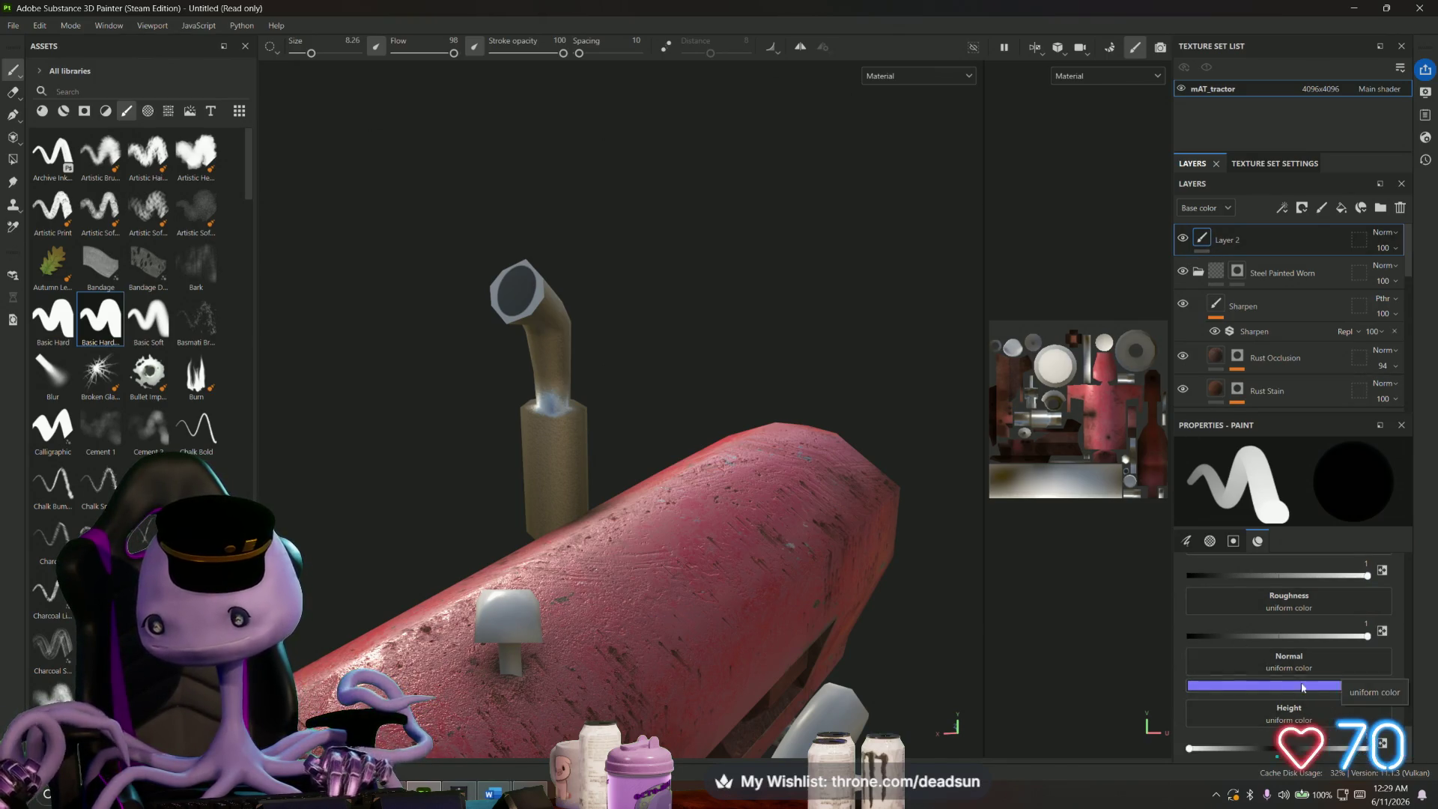
{"action": "scroll", "coordinate": [1274, 631], "scroll_direction": "up", "scroll_amount": 5}
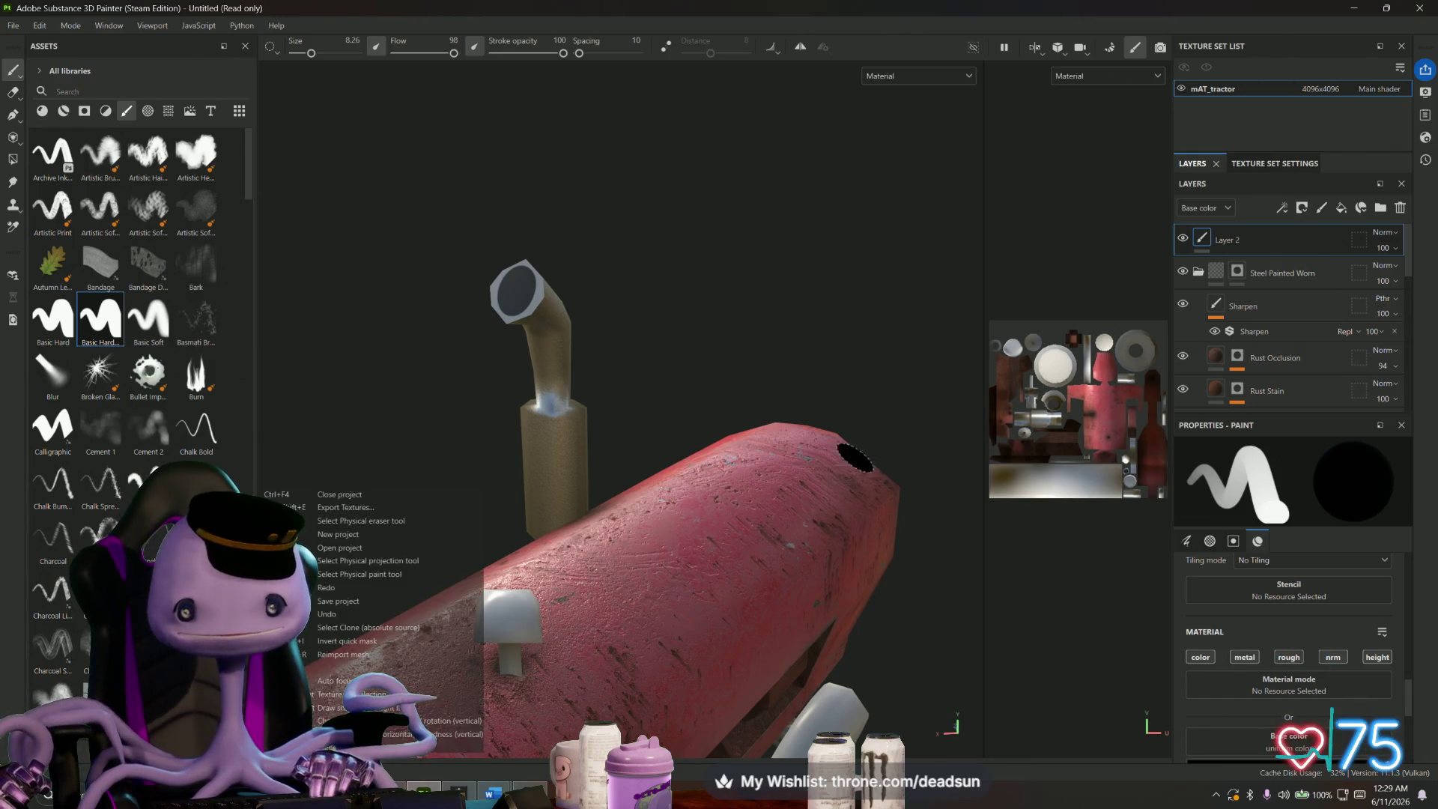
{"action": "key", "text": "bracketright"}
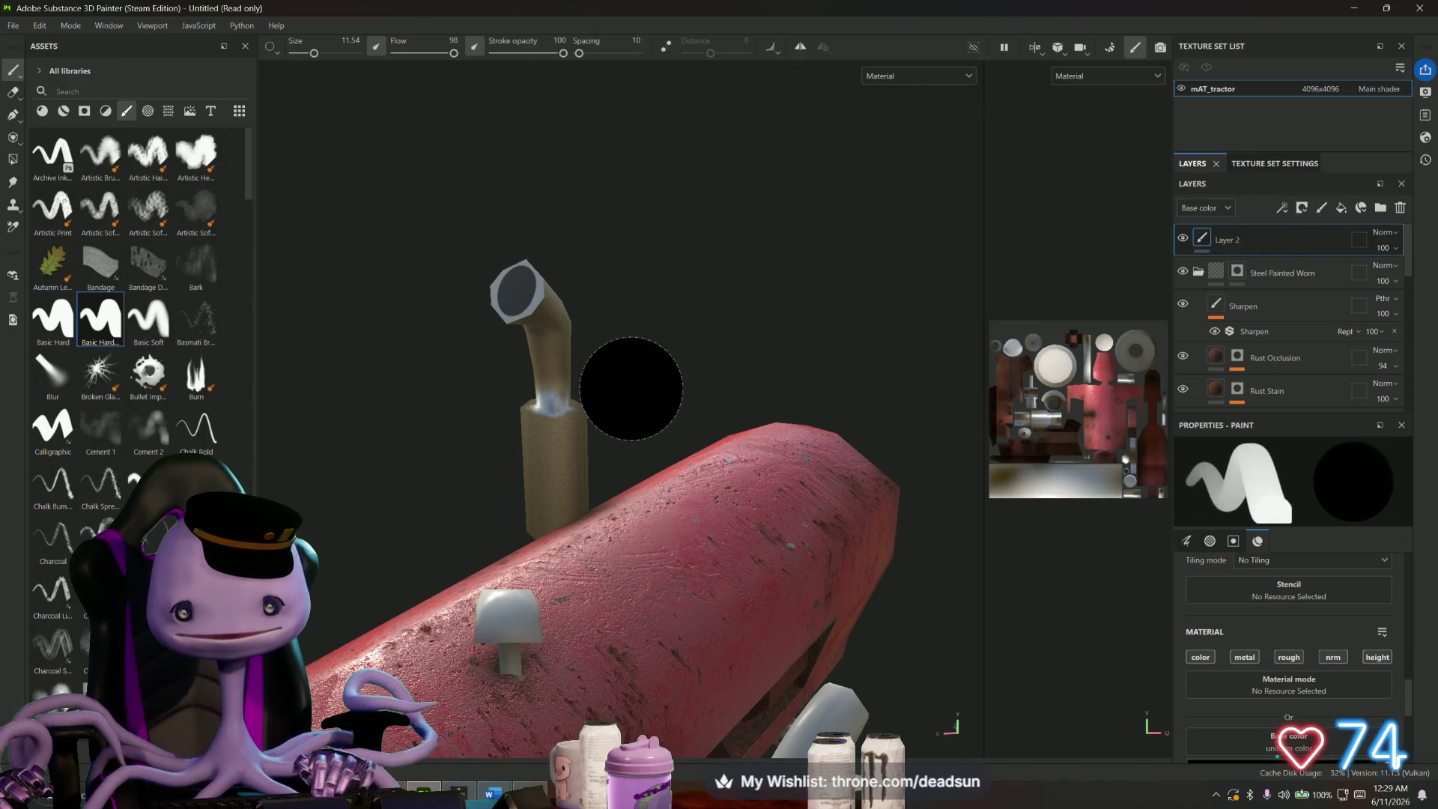
{"action": "key", "text": "bracketleft"}
{"action": "key", "text": "bracketleft"}
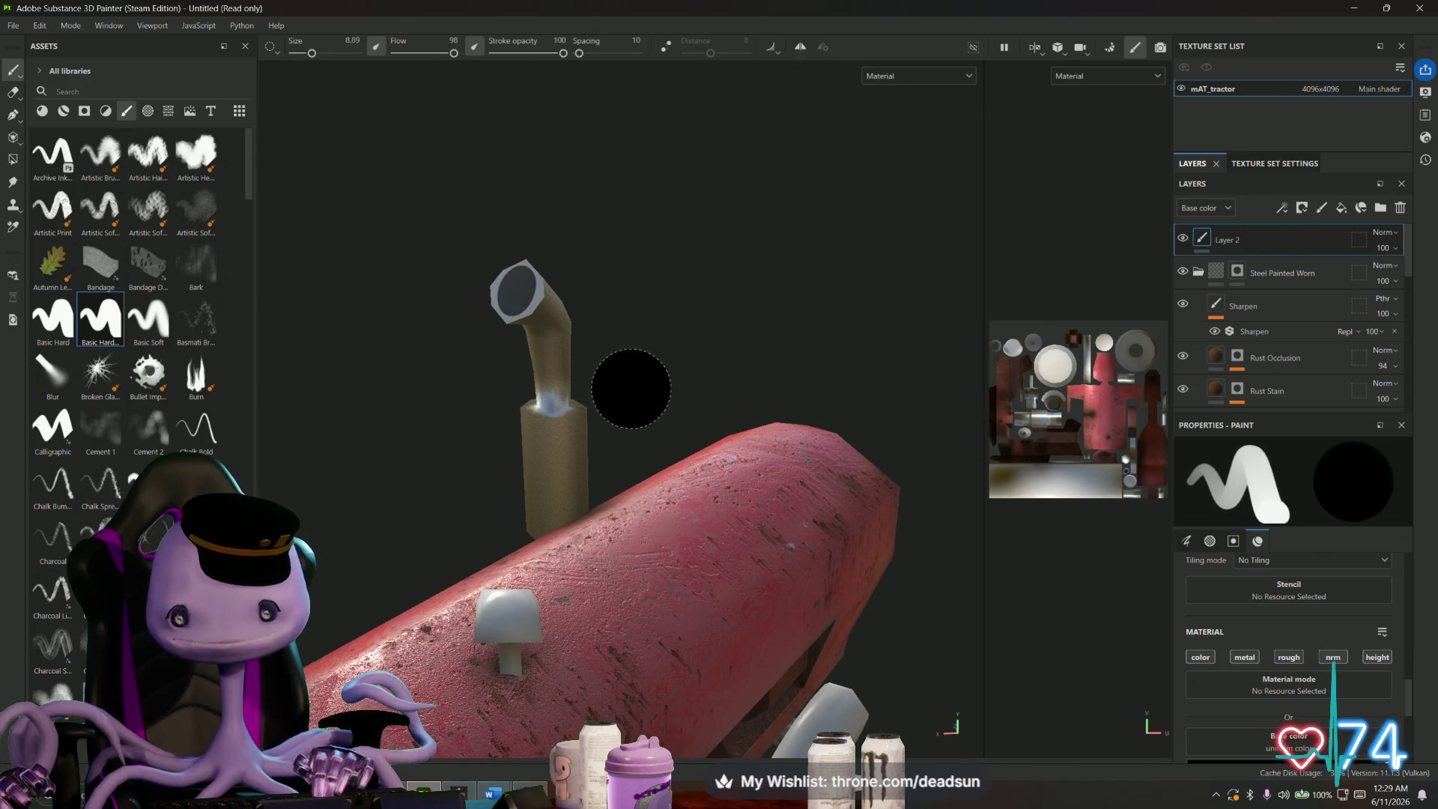
{"action": "key", "text": "bracketleft"}
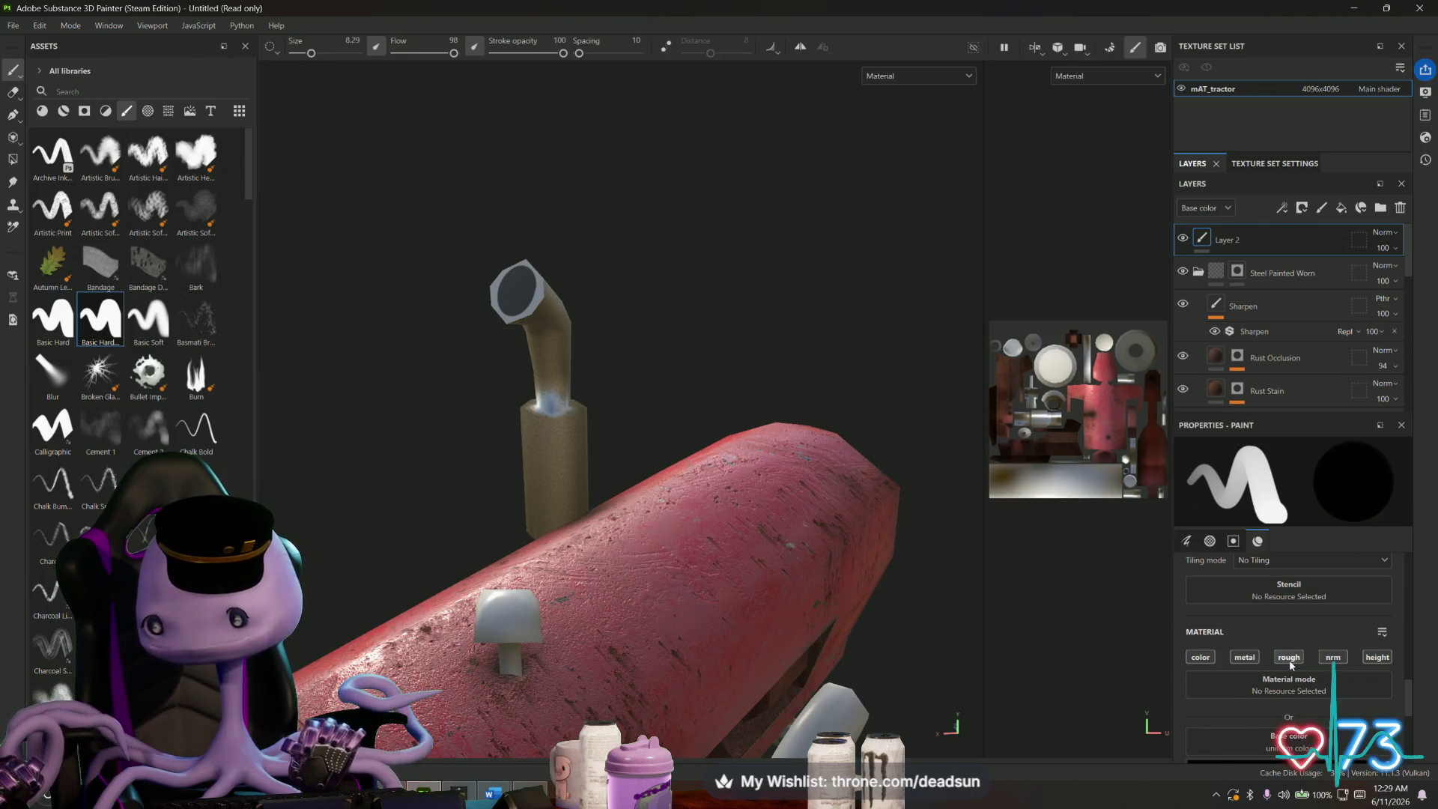
{"action": "left_click", "coordinate": [1289, 664]}
{"action": "left_click", "coordinate": [1289, 664]}
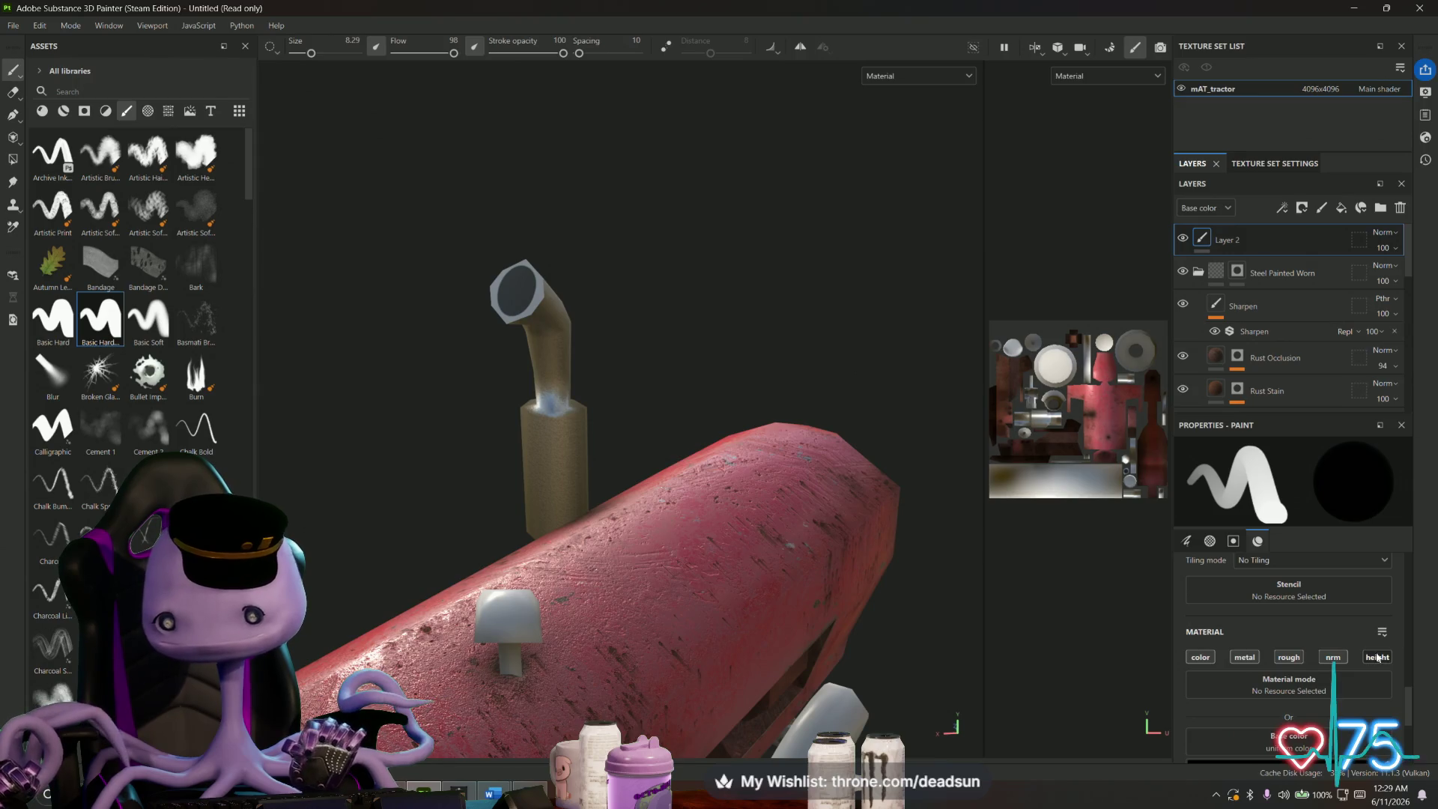
{"action": "left_click", "coordinate": [1247, 658]}
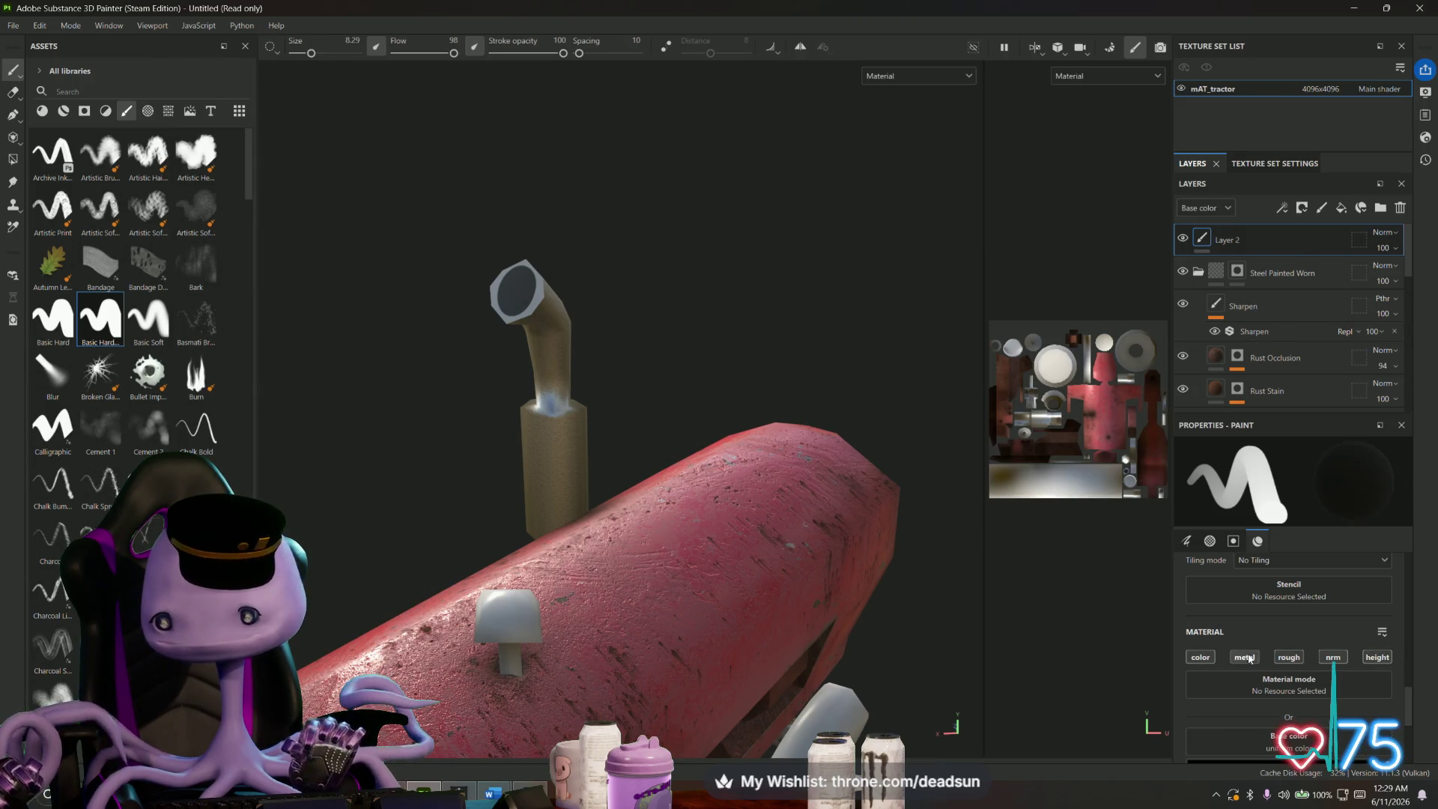
{"action": "left_click", "coordinate": [1247, 659]}
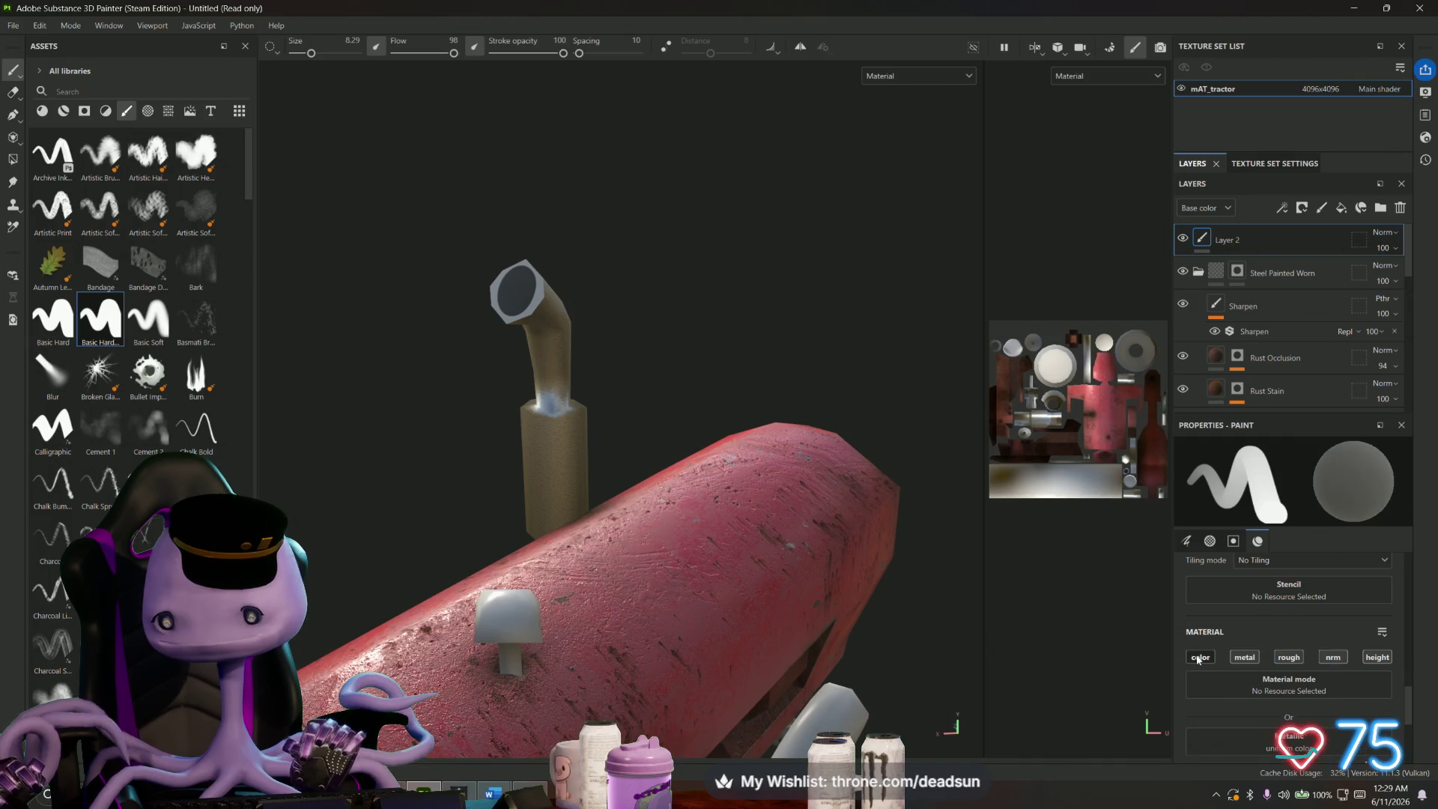
{"action": "left_click", "coordinate": [1184, 239]}
{"action": "left_click", "coordinate": [1184, 239]}
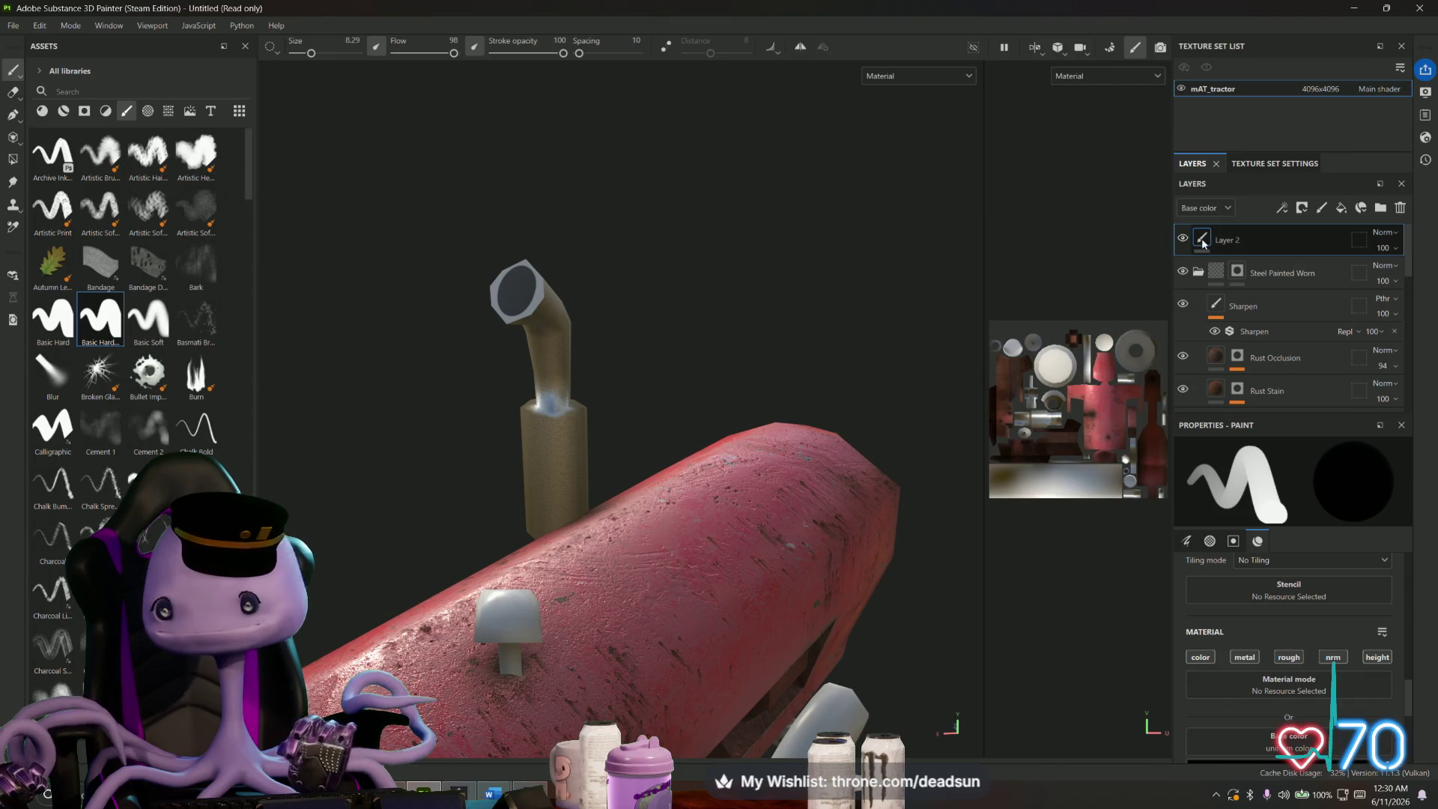
{"action": "scroll", "coordinate": [1236, 638], "scroll_direction": "down", "scroll_amount": 5}
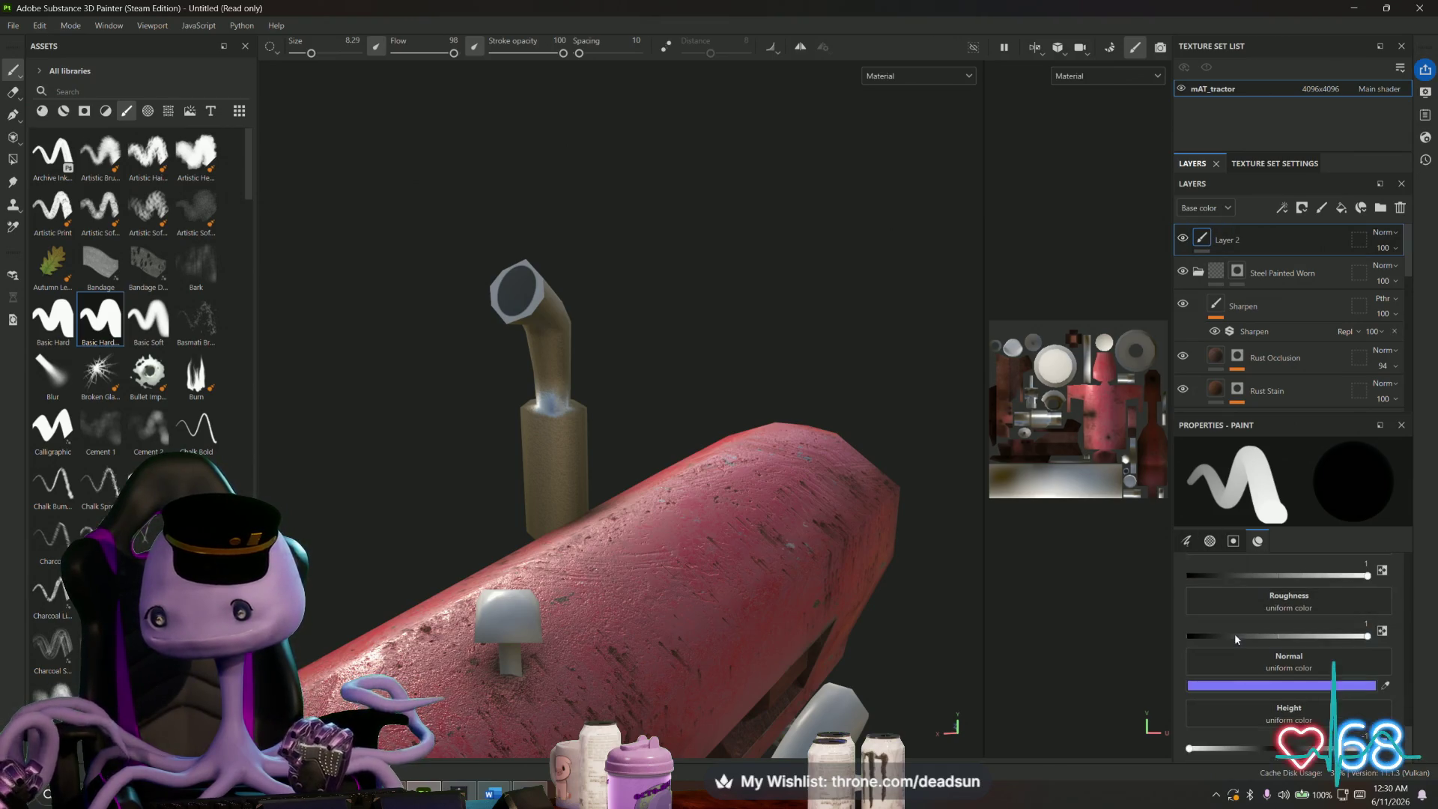
{"action": "mouse_move", "coordinate": [597, 536]}
{"action": "left_mouse_down"}
{"action": "mouse_move", "coordinate": [898, 513]}
{"action": "mouse_move", "coordinate": [956, 472]}
{"action": "mouse_move", "coordinate": [618, 582]}
{"action": "mouse_move", "coordinate": [813, 520]}
{"action": "mouse_move", "coordinate": [811, 581]}
{"action": "mouse_move", "coordinate": [629, 634]}
{"action": "mouse_move", "coordinate": [597, 671]}
{"action": "mouse_move", "coordinate": [608, 557]}
{"action": "mouse_move", "coordinate": [638, 662]}
{"action": "mouse_move", "coordinate": [709, 658]}
{"action": "mouse_move", "coordinate": [699, 590]}
{"action": "left_mouse_up"}
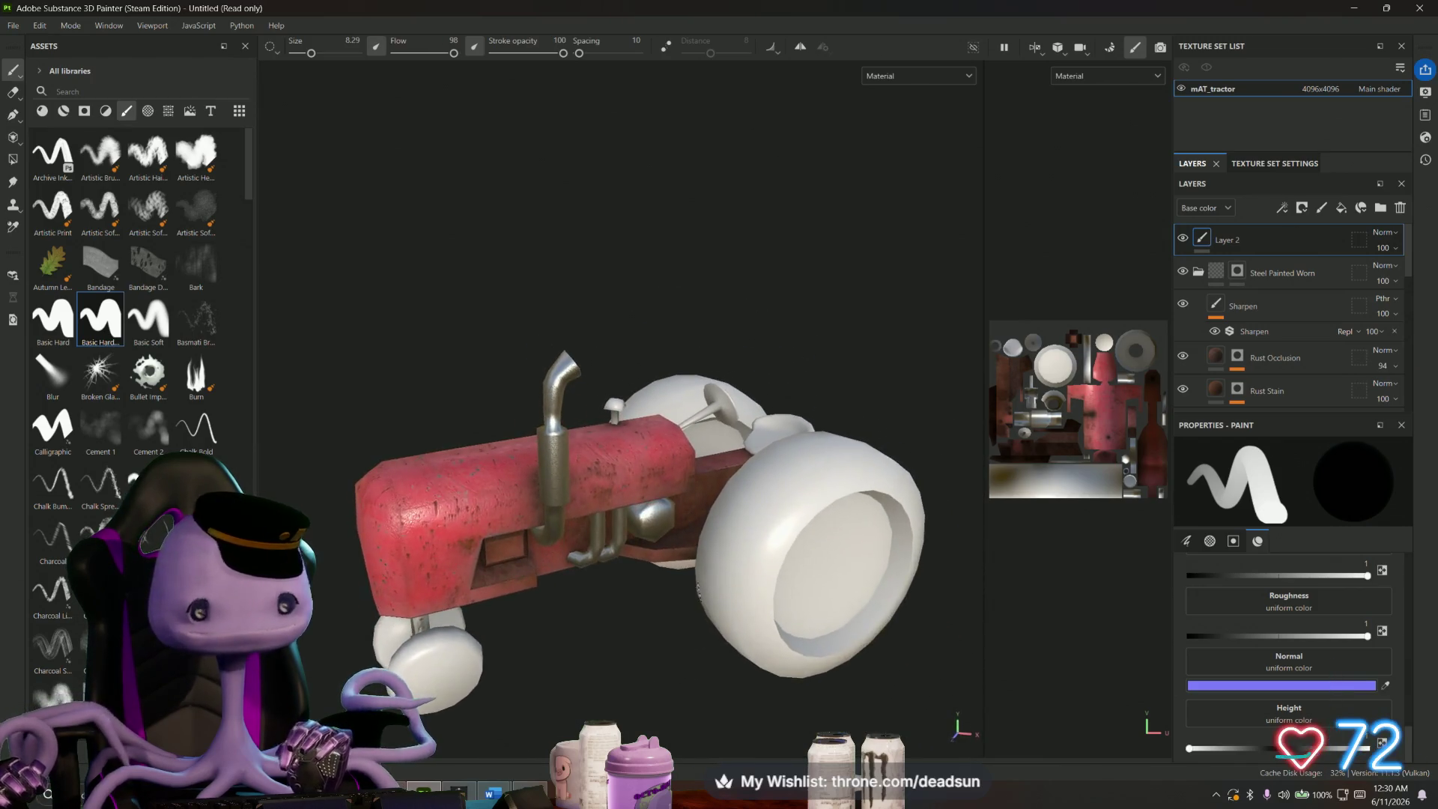
- Add Fill layer 5 and give it a mask
{"action": "left_click", "coordinate": [1340, 210]}
{"action": "left_click_drag", "start_coordinate": [813, 412], "coordinate": [674, 419]}
{"action": "right_click", "coordinate": [1200, 238]}
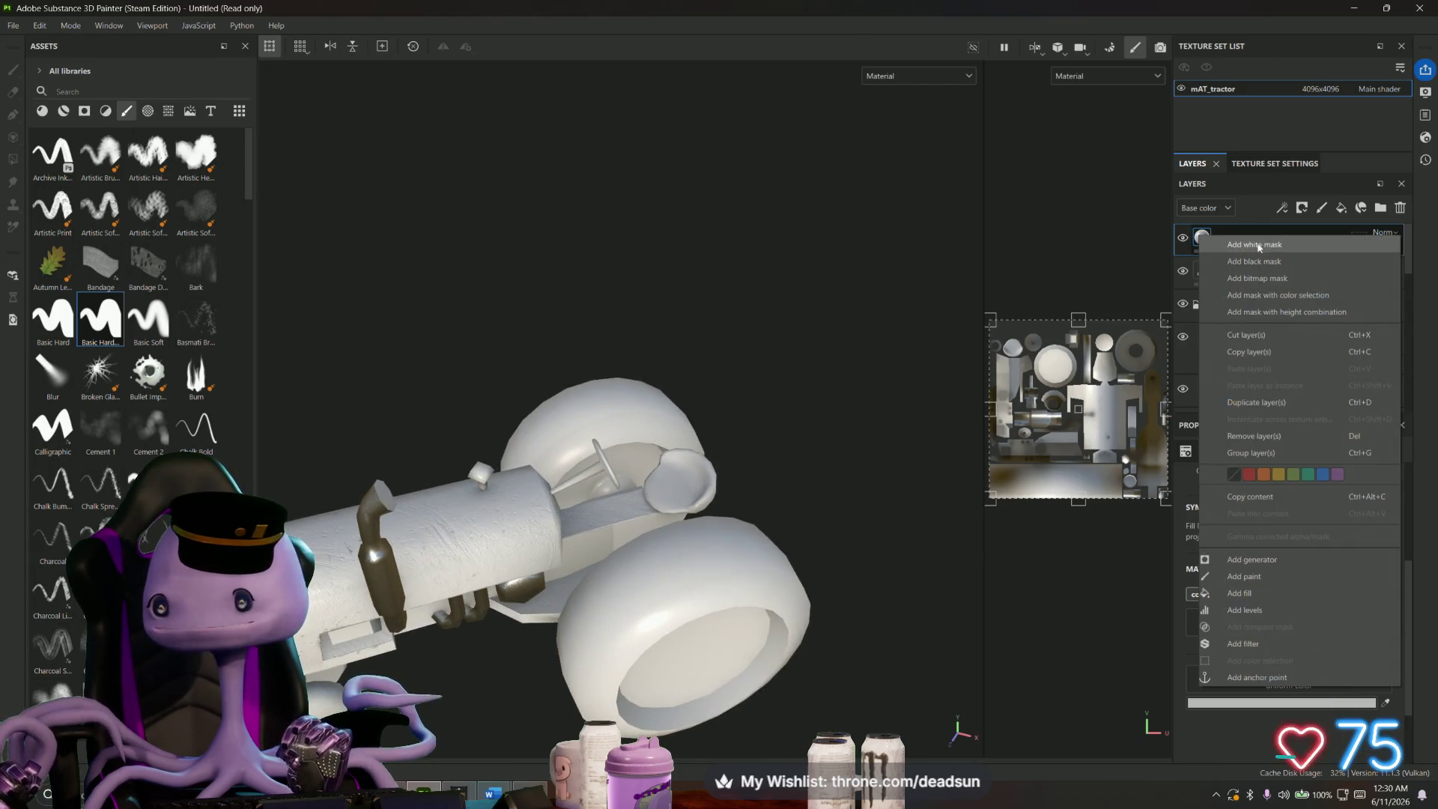
{"action": "left_click", "coordinate": [1235, 257]}
{"action": "scroll", "coordinate": [756, 416], "scroll_direction": "up", "scroll_amount": 2}
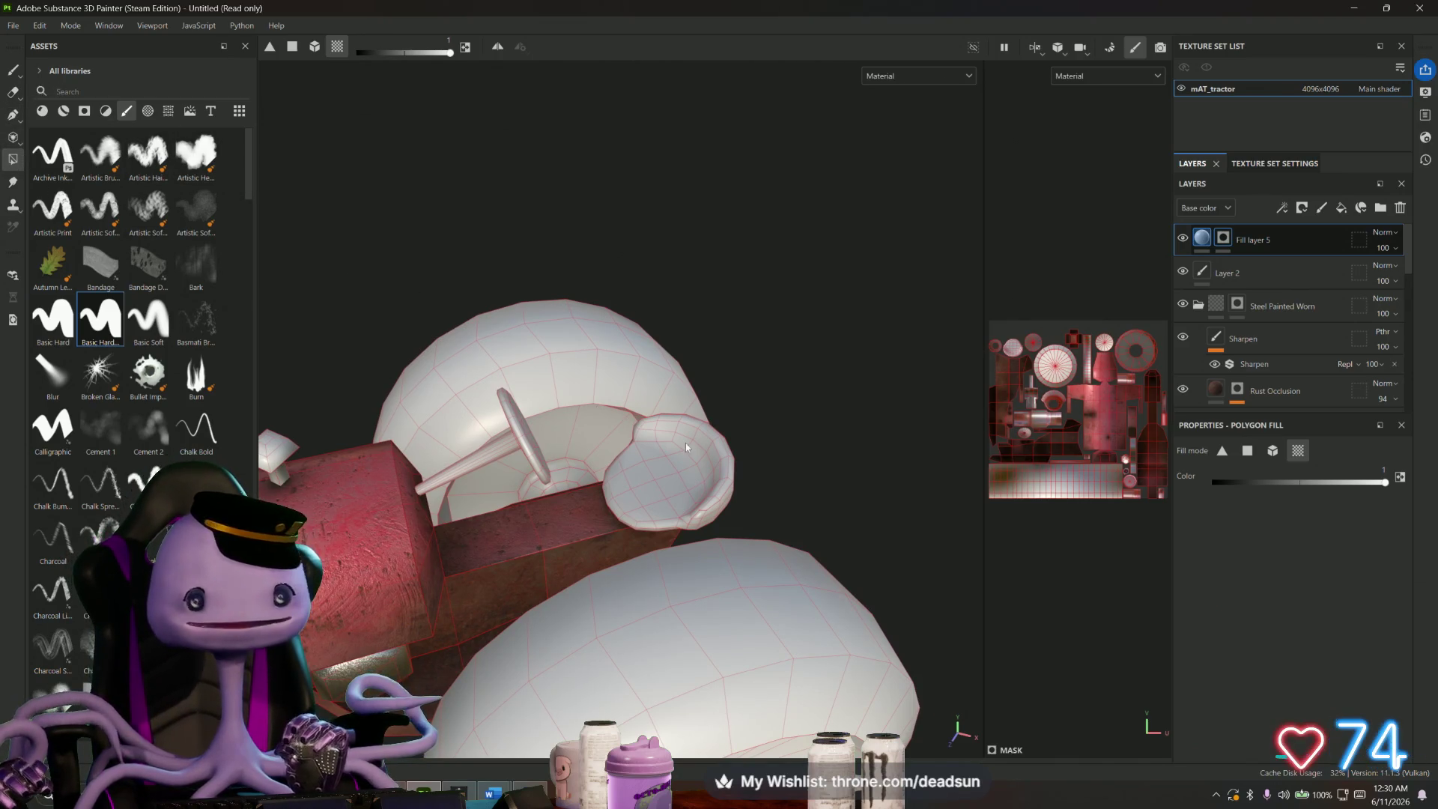
- Set Fill layer 5's base colour to golden yellow C09F30
{"action": "left_click", "coordinate": [1201, 237]}
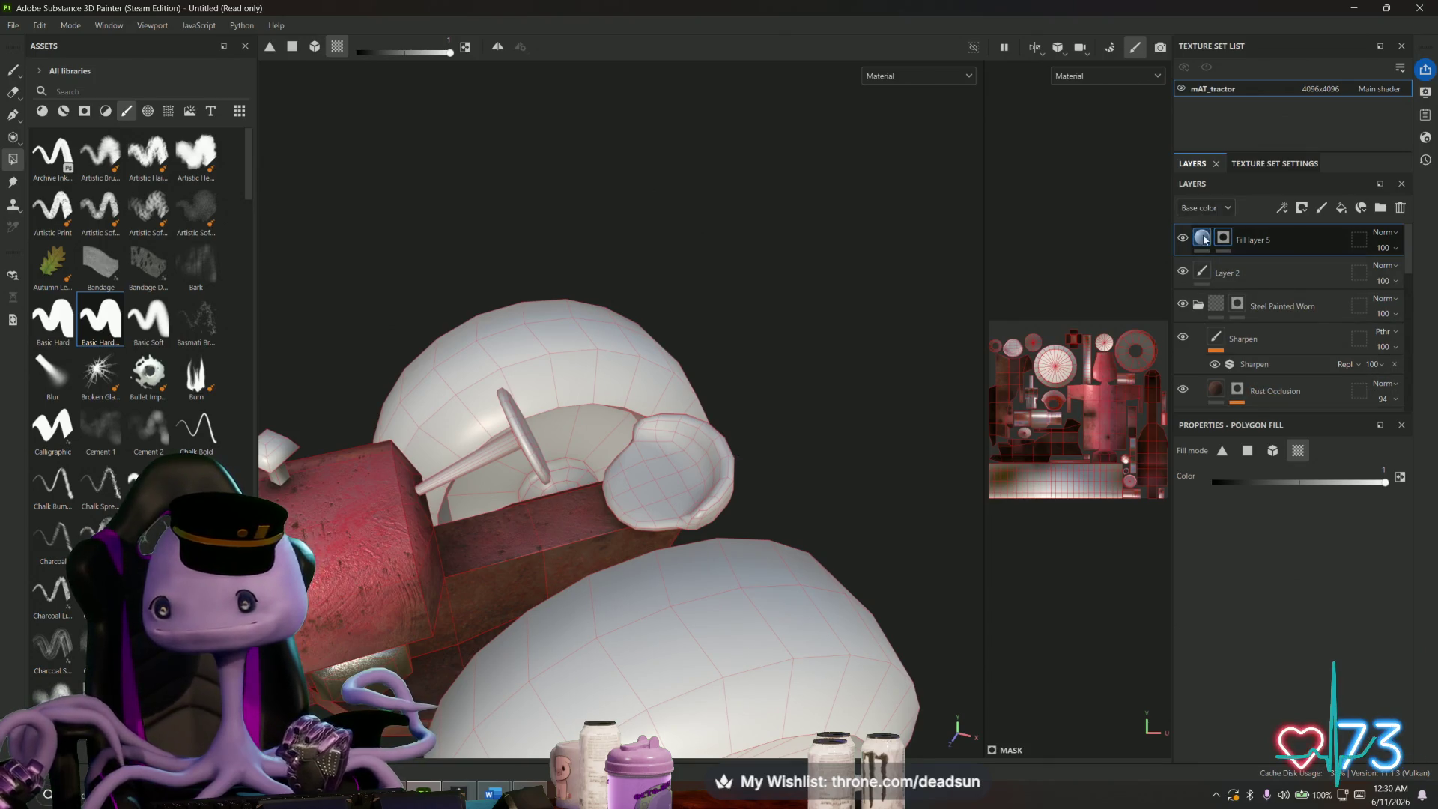
{"action": "left_click", "coordinate": [1293, 704]}
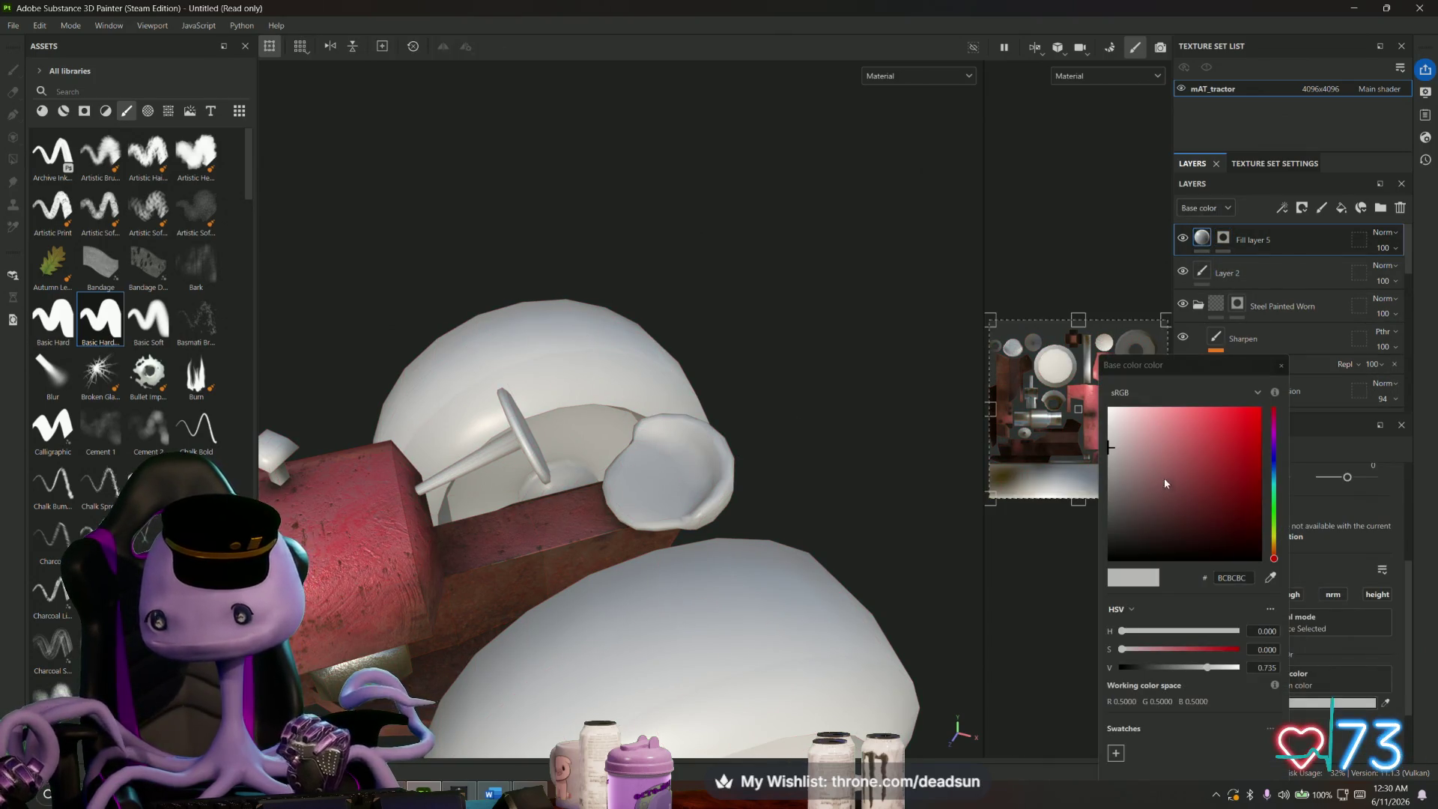
{"action": "left_click", "coordinate": [1273, 539]}
{"action": "left_click_drag", "start_coordinate": [1273, 544], "coordinate": [1272, 548]}
{"action": "left_click_drag", "start_coordinate": [1206, 427], "coordinate": [1226, 447]}
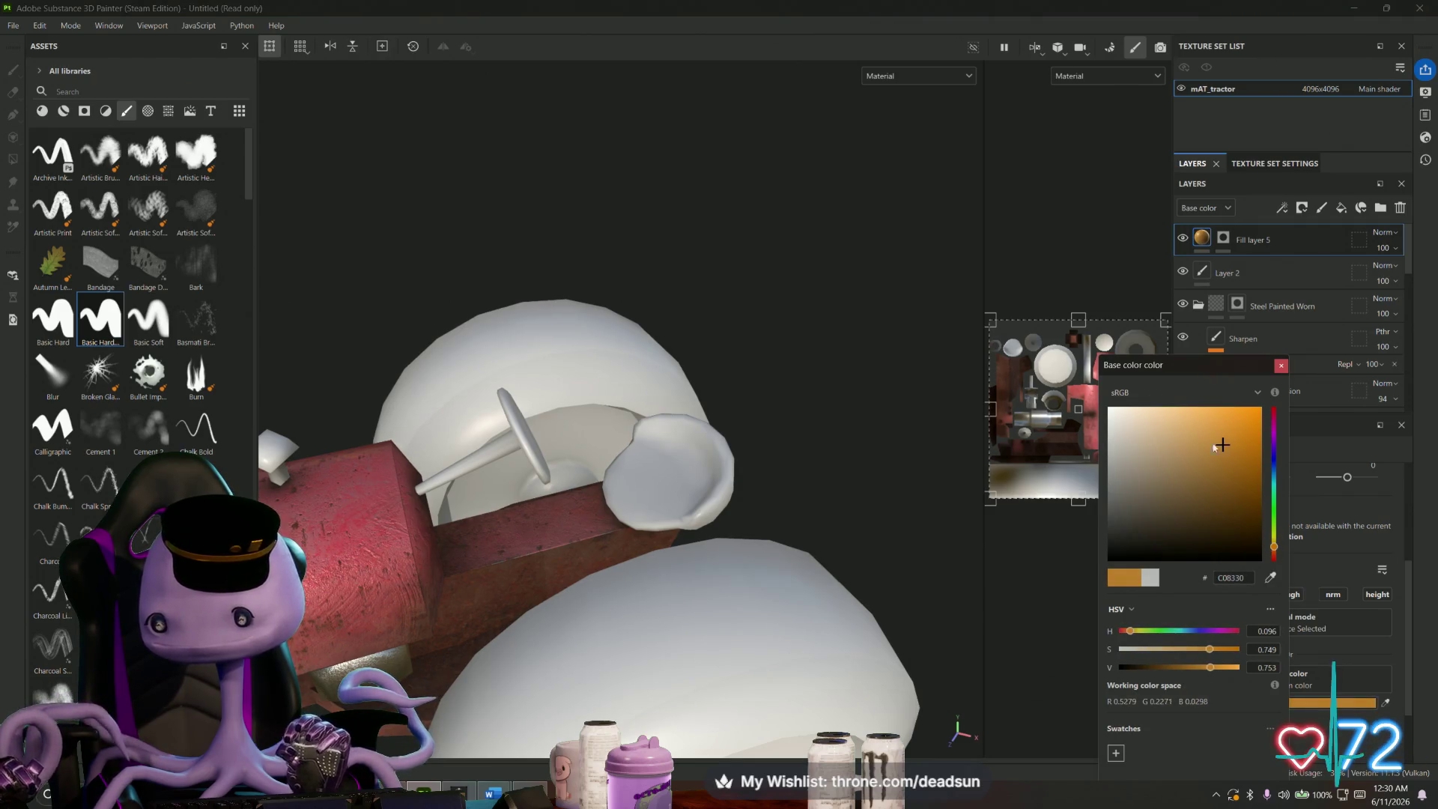
{"action": "left_click_drag", "start_coordinate": [1272, 548], "coordinate": [1275, 542]}
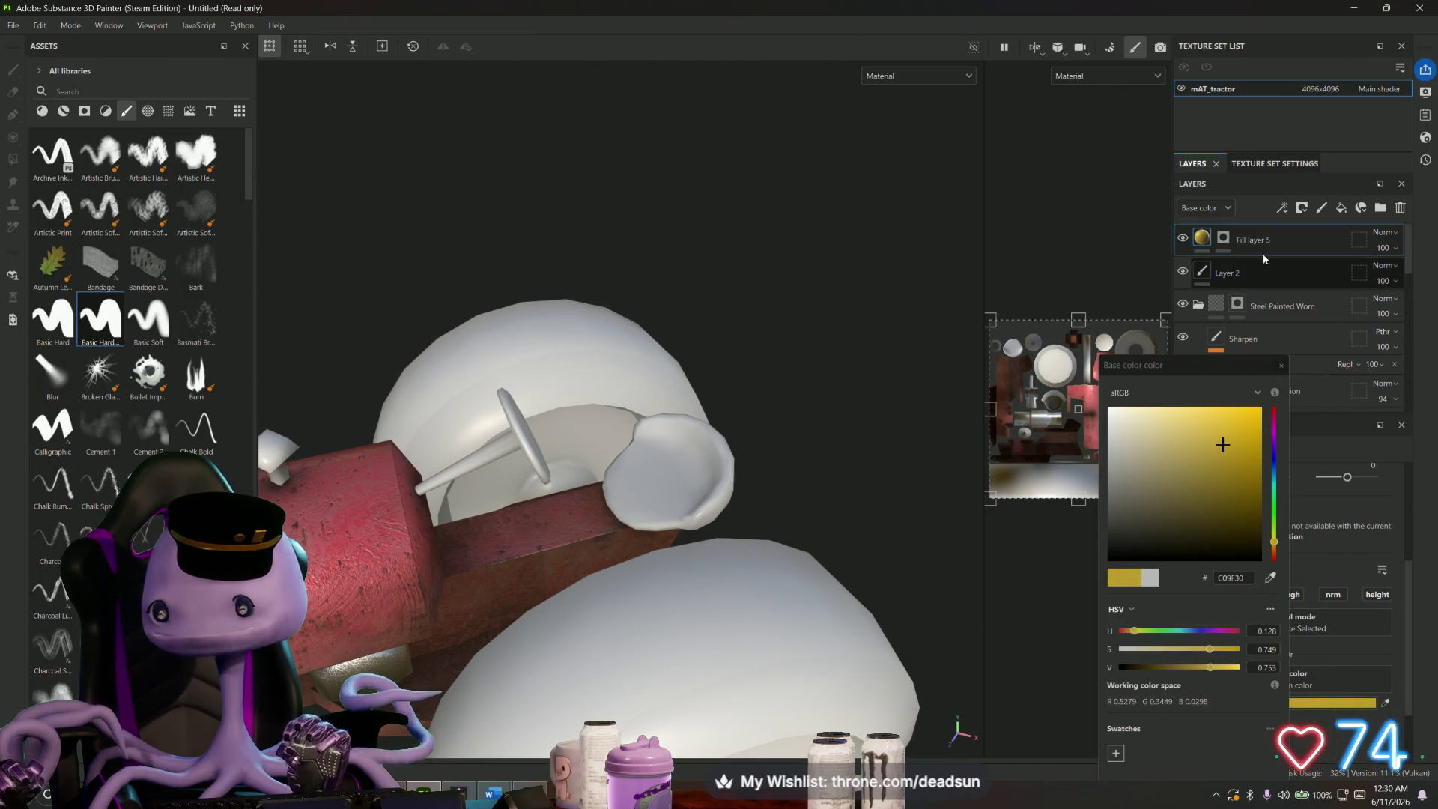
- Polygon-fill the round dish part in the mask, then orbit to view it
{"action": "left_click", "coordinate": [1222, 237]}
{"action": "key", "text": "4"}
{"action": "left_click", "coordinate": [670, 458]}
{"action": "mouse_move", "coordinate": [670, 458]}
{"action": "left_mouse_down", "text": "alt"}
{"action": "mouse_move", "coordinate": [484, 337]}
{"action": "mouse_move", "coordinate": [571, 380]}
{"action": "mouse_move", "coordinate": [690, 575]}
{"action": "mouse_move", "coordinate": [638, 593]}
{"action": "mouse_move", "coordinate": [579, 697]}
{"action": "mouse_move", "coordinate": [749, 524]}
{"action": "left_mouse_up", "text": "alt"}
{"action": "scroll", "coordinate": [691, 575], "scroll_direction": "down", "scroll_amount": 5}
{"action": "scroll", "coordinate": [769, 504], "scroll_direction": "up", "scroll_amount": 5}
{"action": "mouse_move", "coordinate": [695, 577]}
{"action": "left_mouse_down", "text": "alt"}
{"action": "mouse_move", "coordinate": [676, 514]}
{"action": "mouse_move", "coordinate": [453, 590]}
{"action": "mouse_move", "coordinate": [621, 610]}
{"action": "mouse_move", "coordinate": [764, 650]}
{"action": "mouse_move", "coordinate": [694, 623]}
{"action": "left_mouse_up", "text": "alt"}
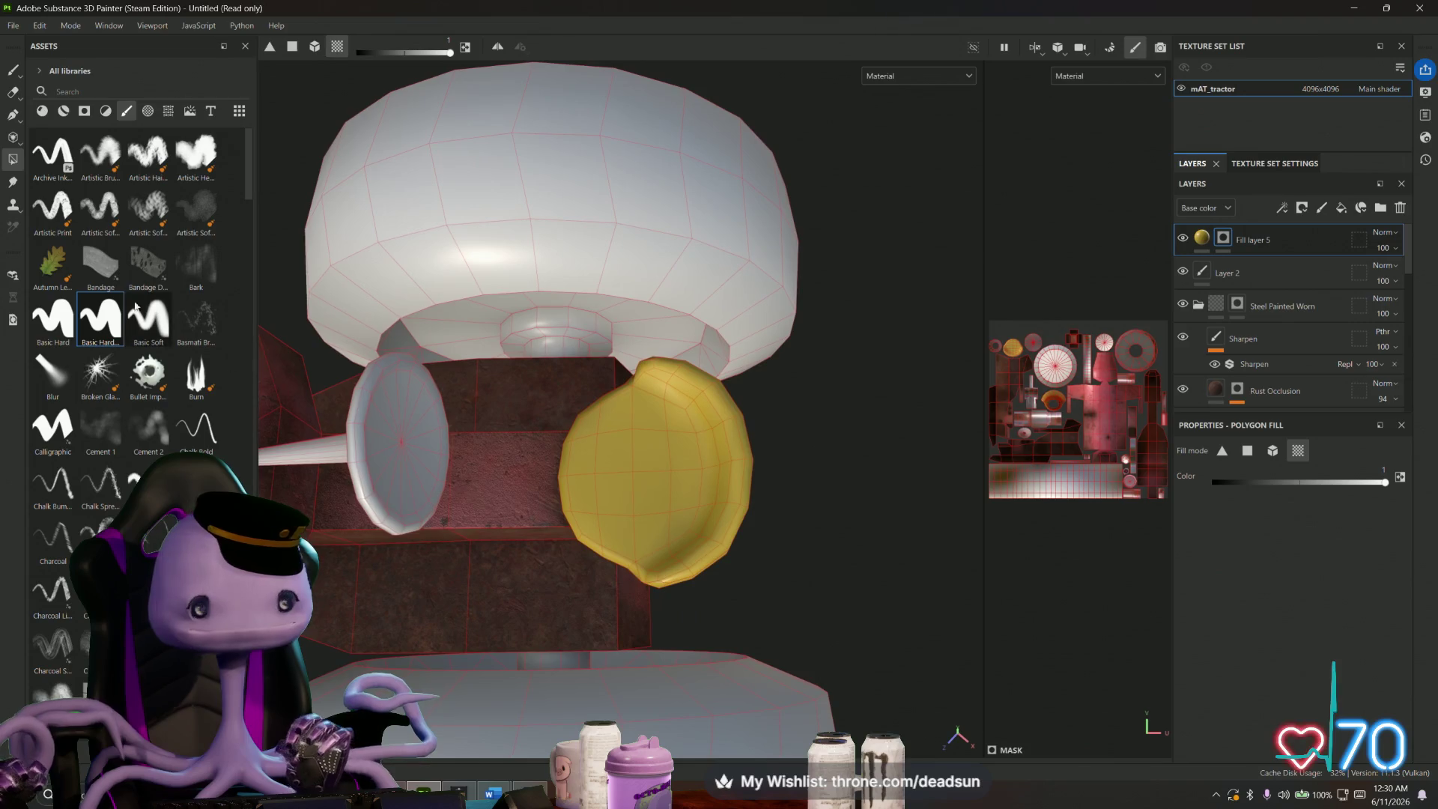
- Browse the Alphas in the asset library for a vent pattern
{"action": "left_click", "coordinate": [148, 112]}
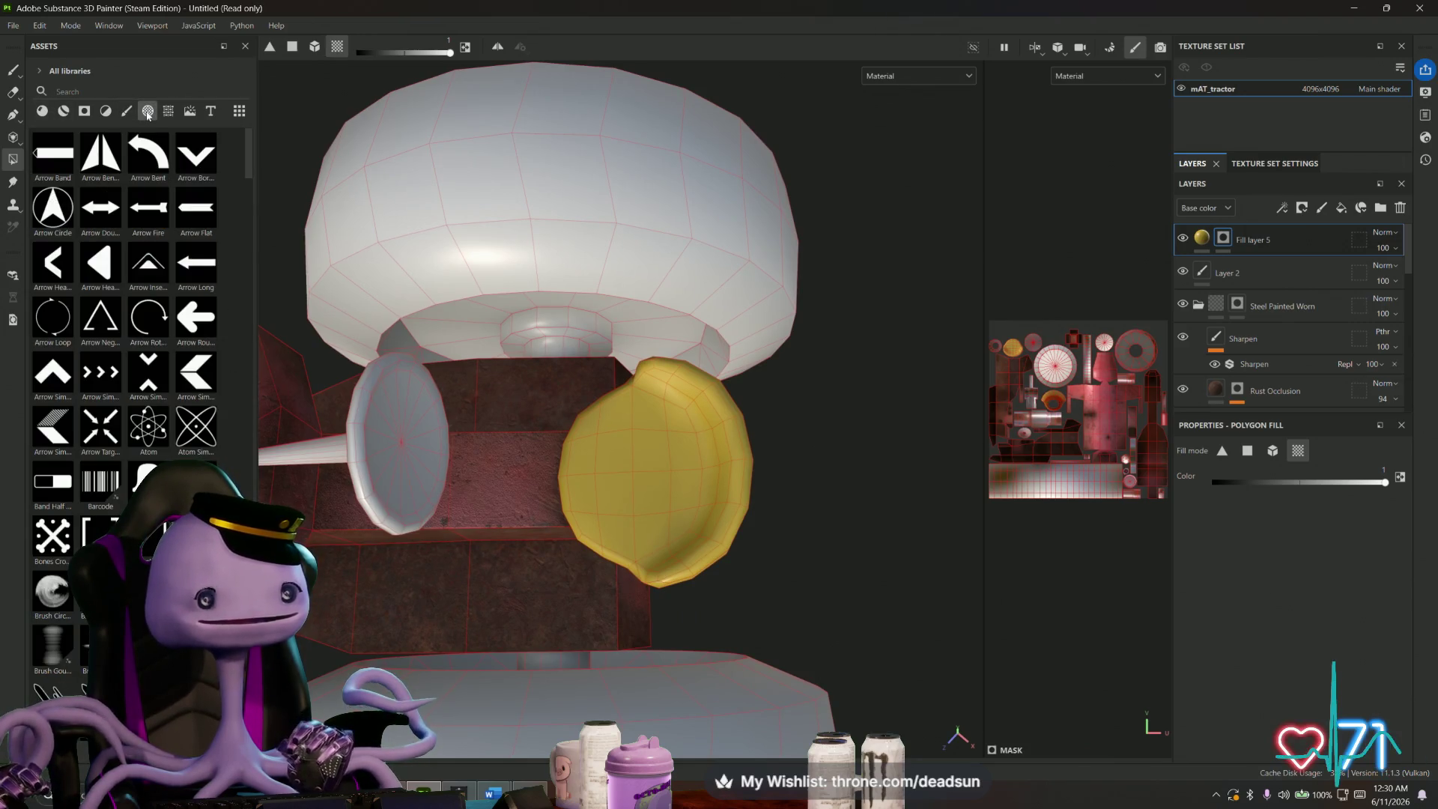
{"action": "scroll", "coordinate": [119, 304], "scroll_direction": "down", "scroll_amount": 15}
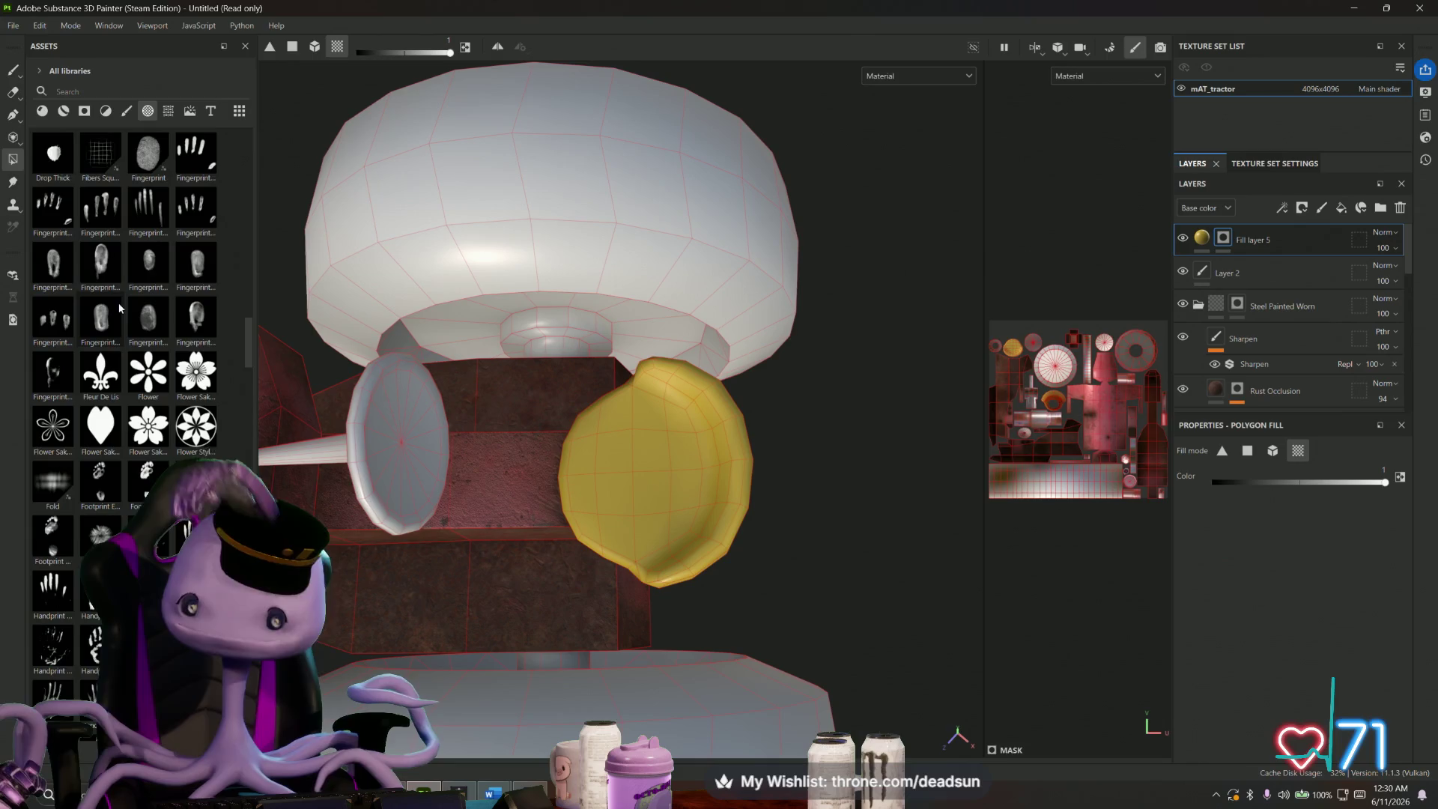
{"action": "scroll", "coordinate": [119, 307], "scroll_direction": "down", "scroll_amount": 5}
{"action": "scroll", "coordinate": [118, 303], "scroll_direction": "down", "scroll_amount": 10}
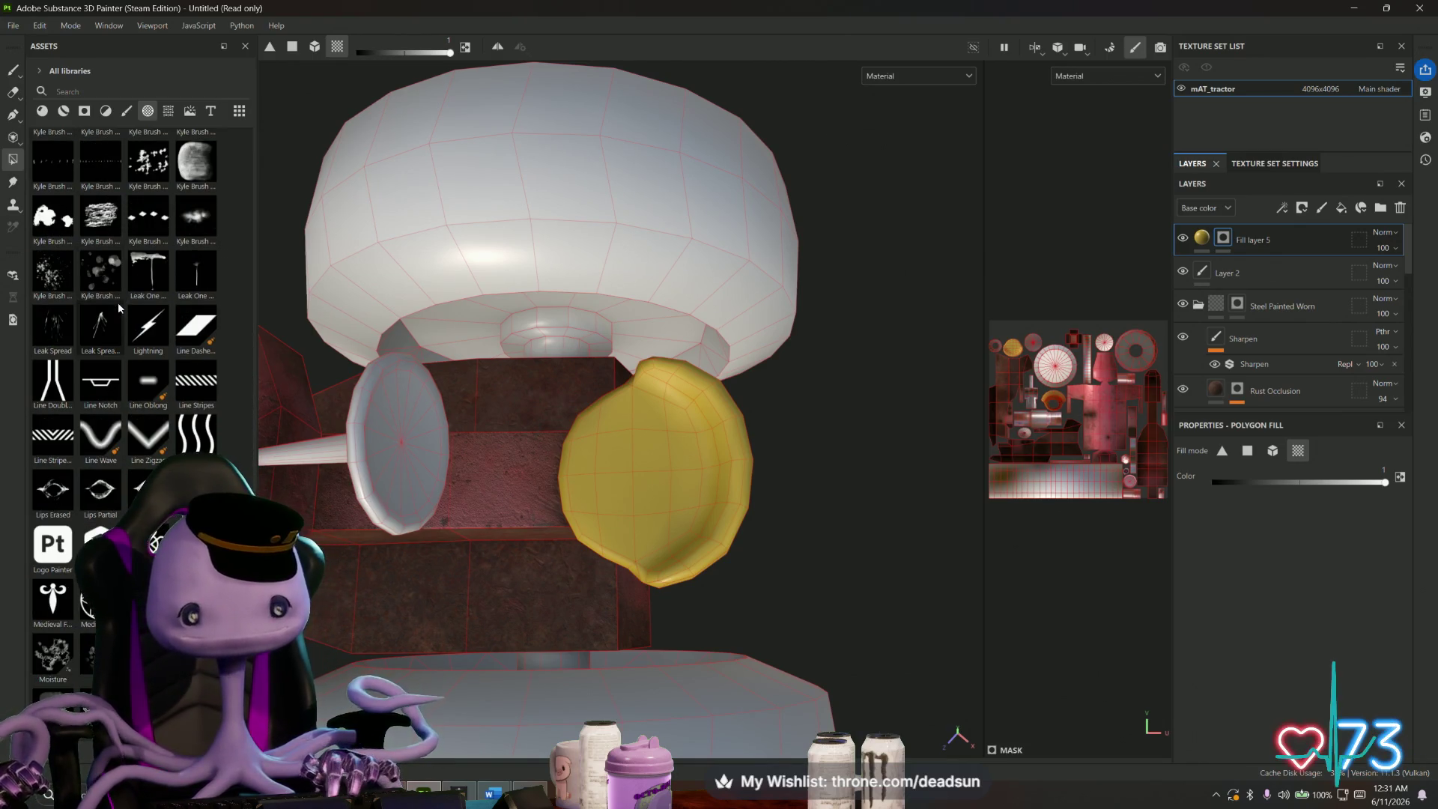
{"action": "scroll", "coordinate": [118, 302], "scroll_direction": "down", "scroll_amount": 6}
{"action": "scroll", "coordinate": [118, 306], "scroll_direction": "down", "scroll_amount": 15}
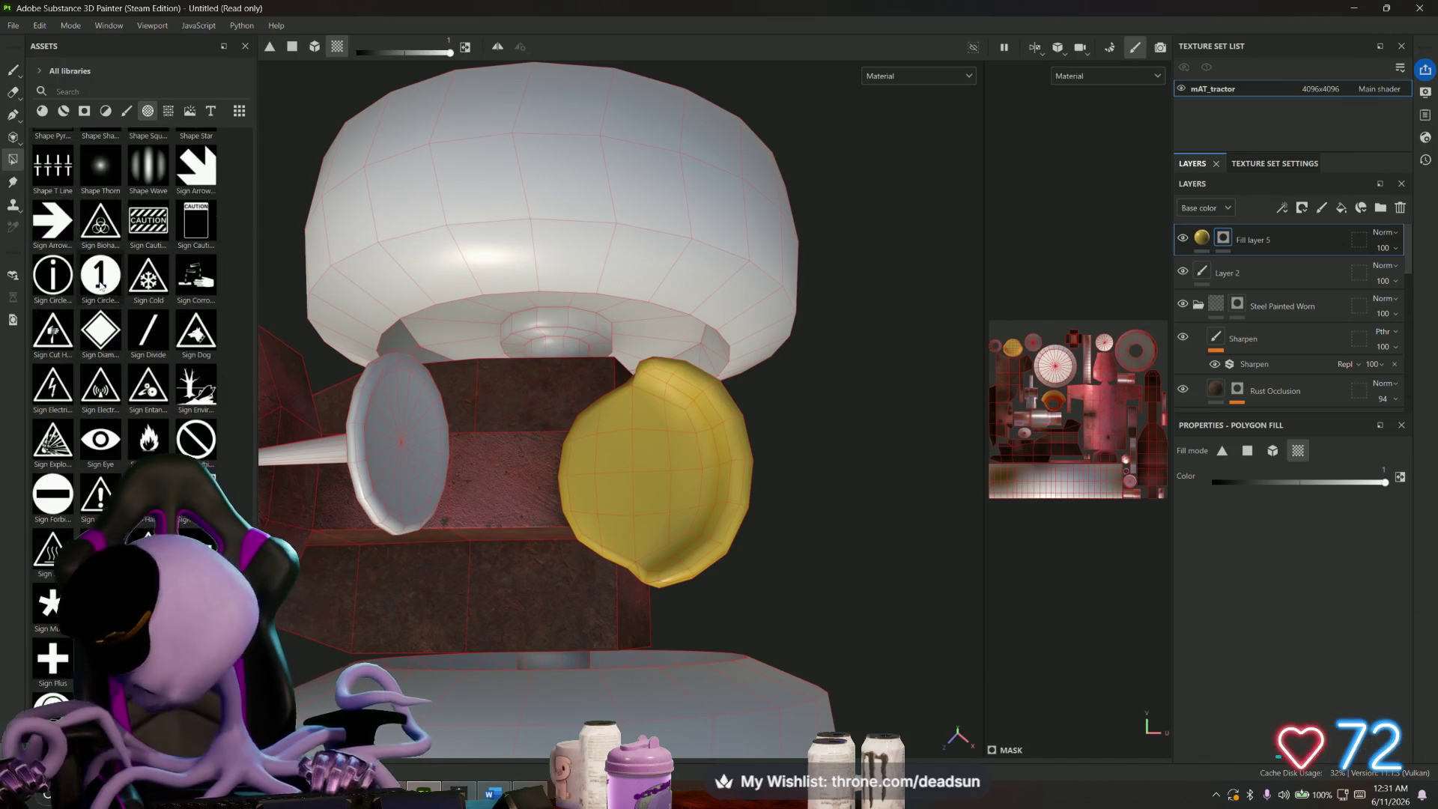
{"action": "mouse_move", "coordinate": [101, 286]}
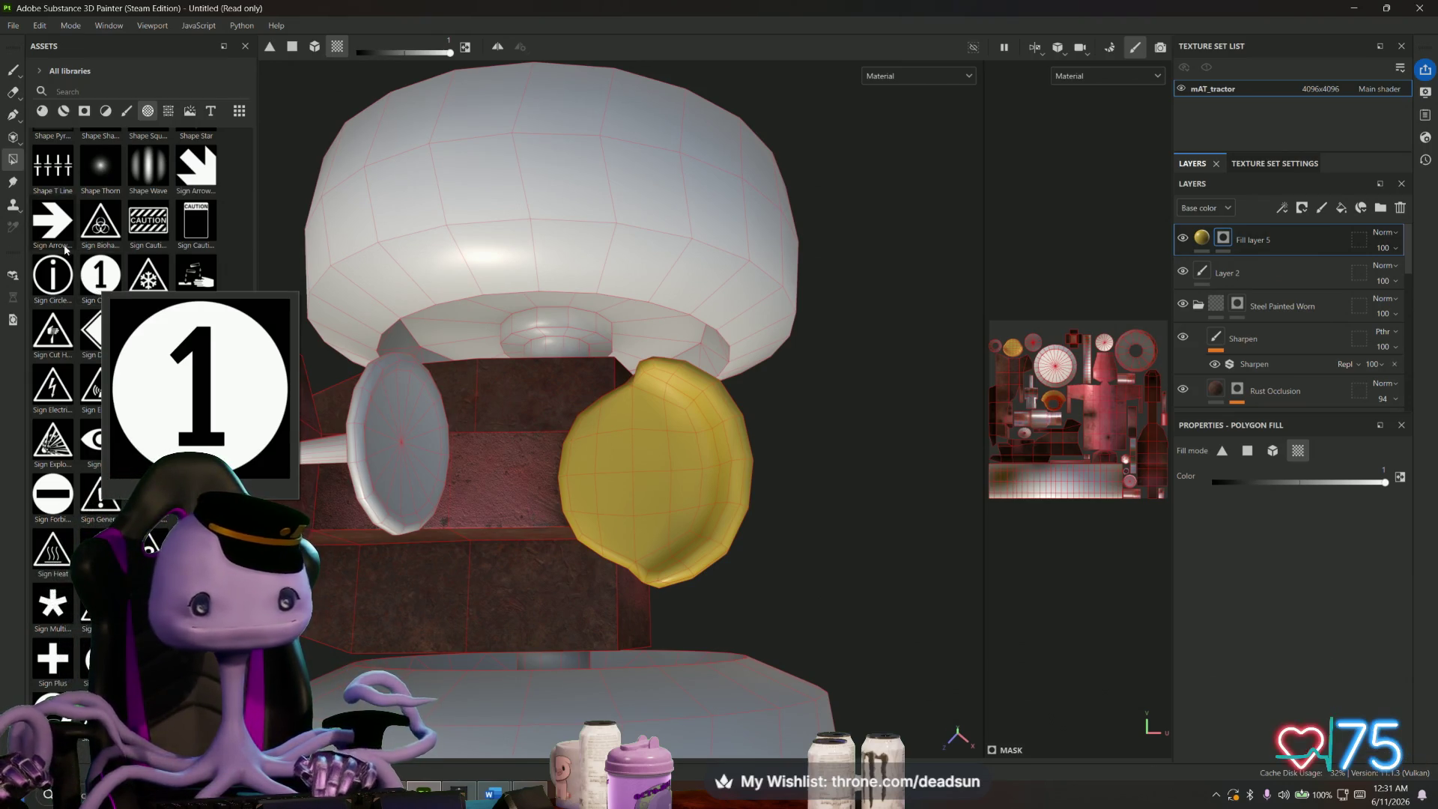
{"action": "scroll", "coordinate": [124, 375], "scroll_direction": "down", "scroll_amount": 10}
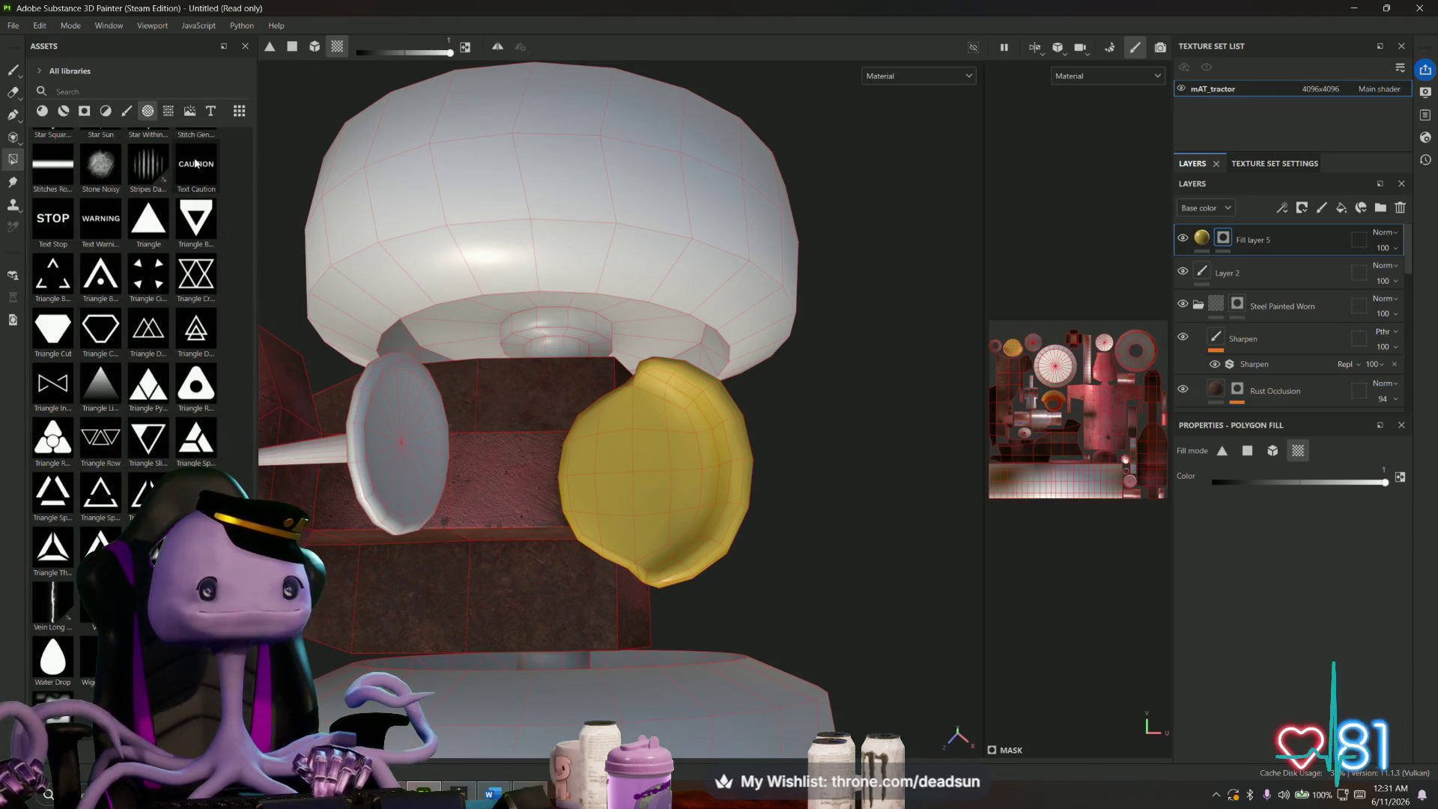
{"action": "scroll", "coordinate": [161, 349], "scroll_direction": "up", "scroll_amount": 8}
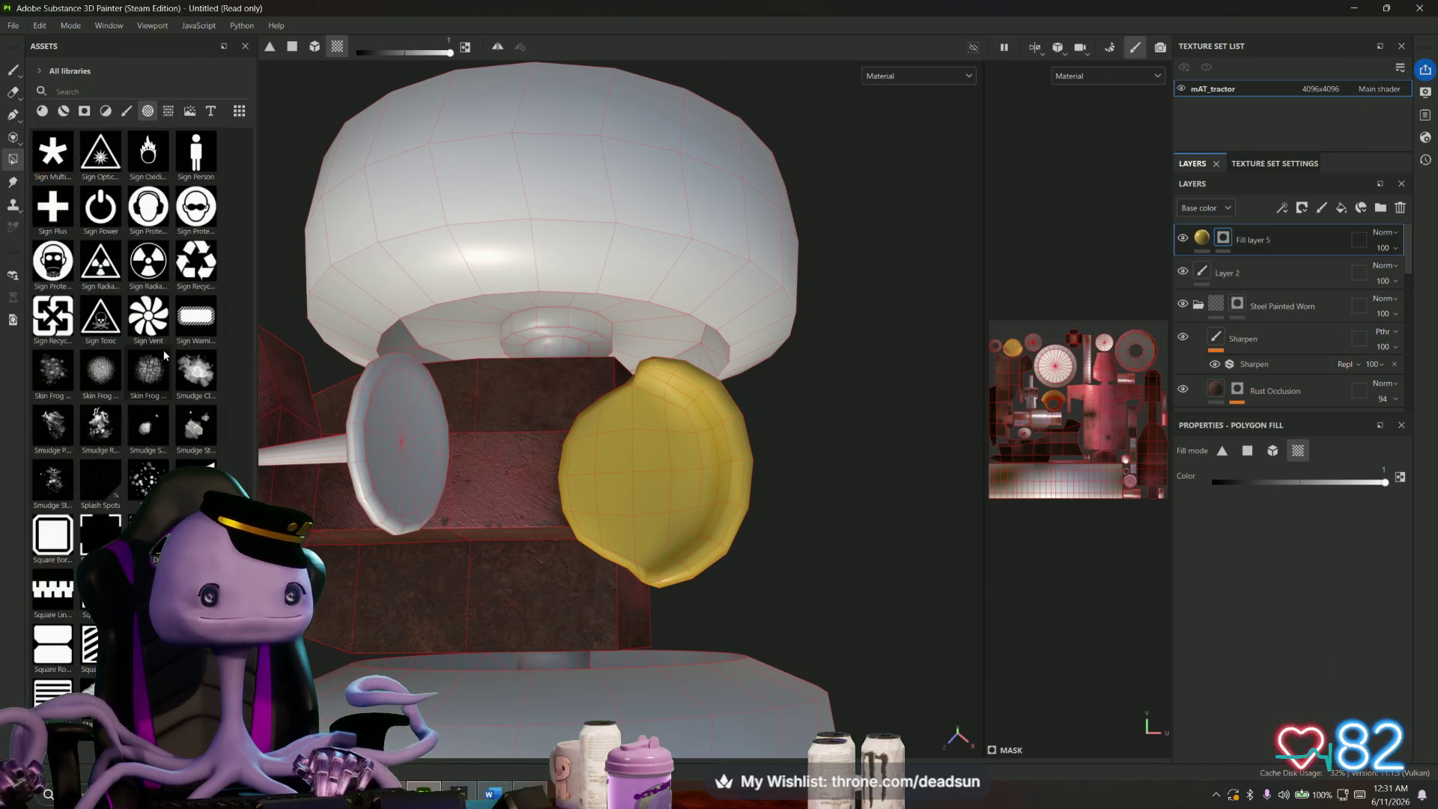
{"action": "scroll", "coordinate": [162, 355], "scroll_direction": "up", "scroll_amount": 15}
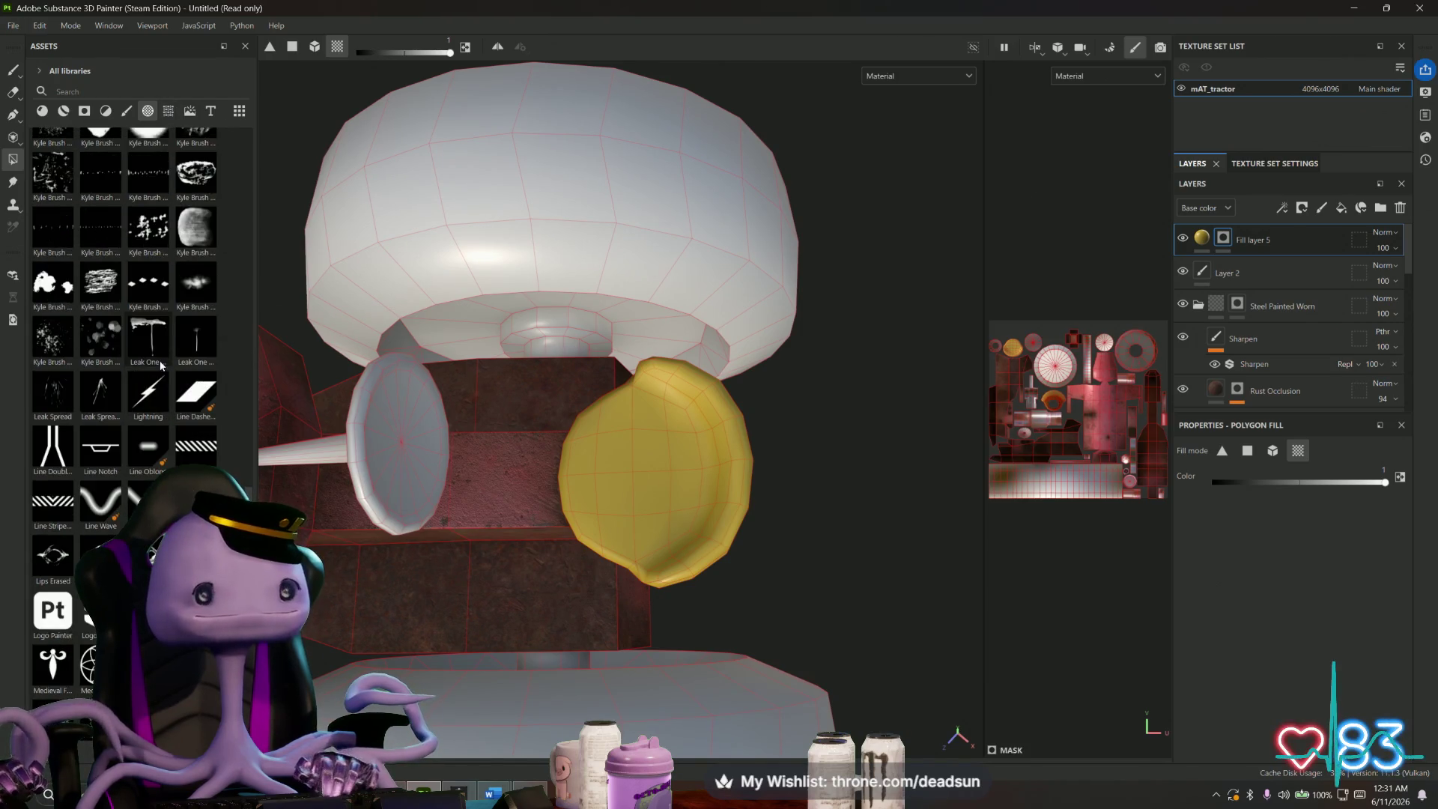
{"action": "scroll", "coordinate": [162, 369], "scroll_direction": "up", "scroll_amount": 15}
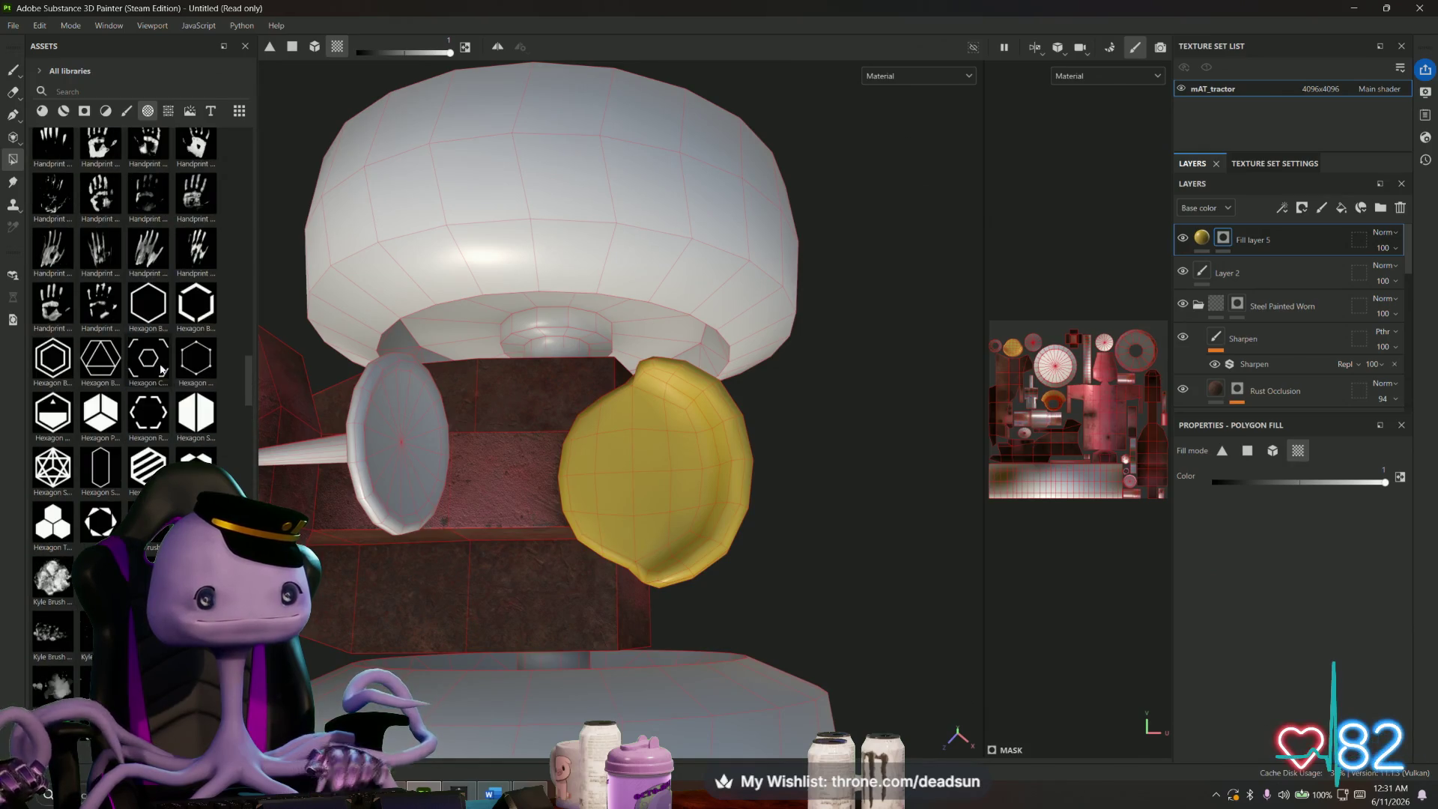
{"action": "scroll", "coordinate": [159, 369], "scroll_direction": "up", "scroll_amount": 15}
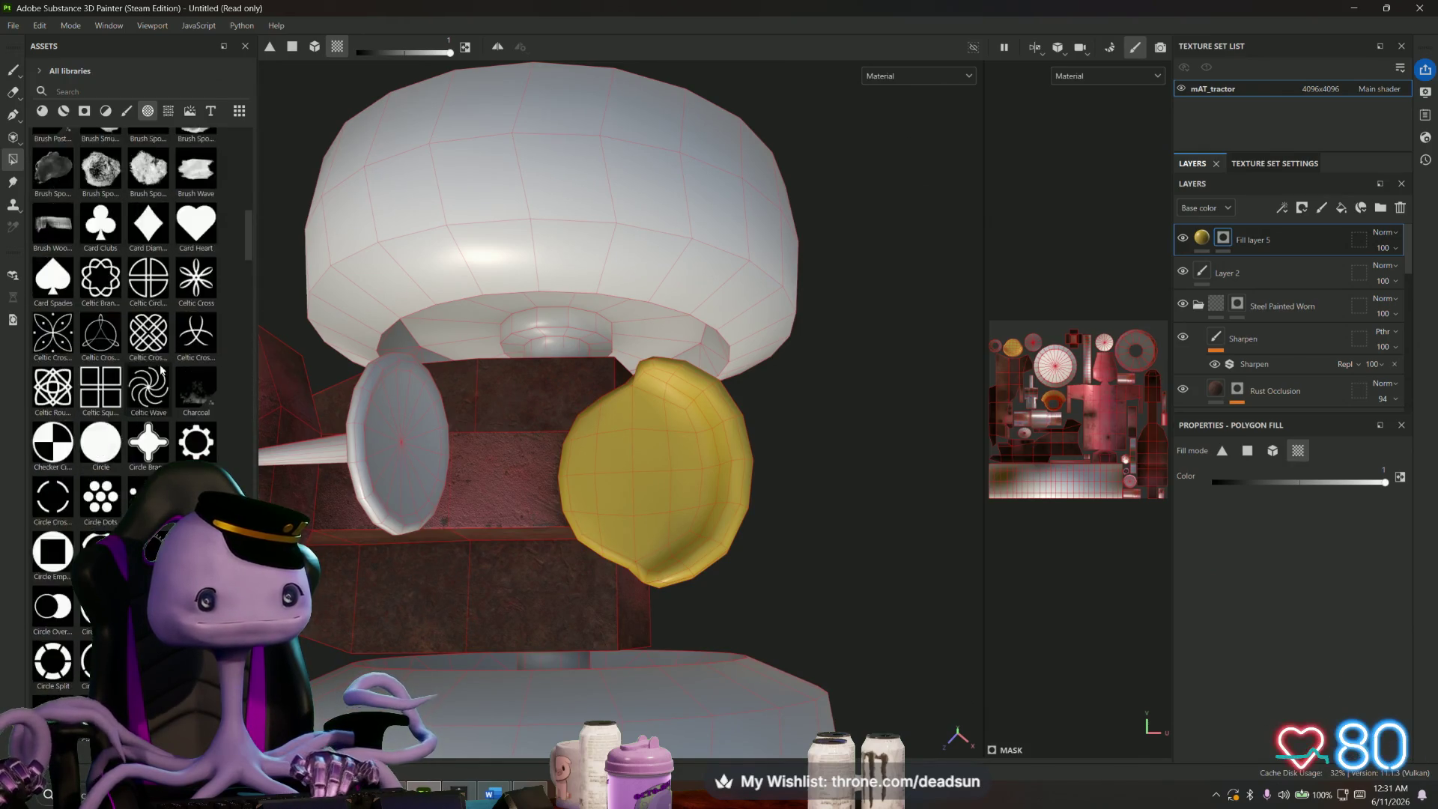
- Drop the Vent Circle Dot Large procedural onto the yellow part on the Normal channel
{"action": "left_click", "coordinate": [169, 111]}
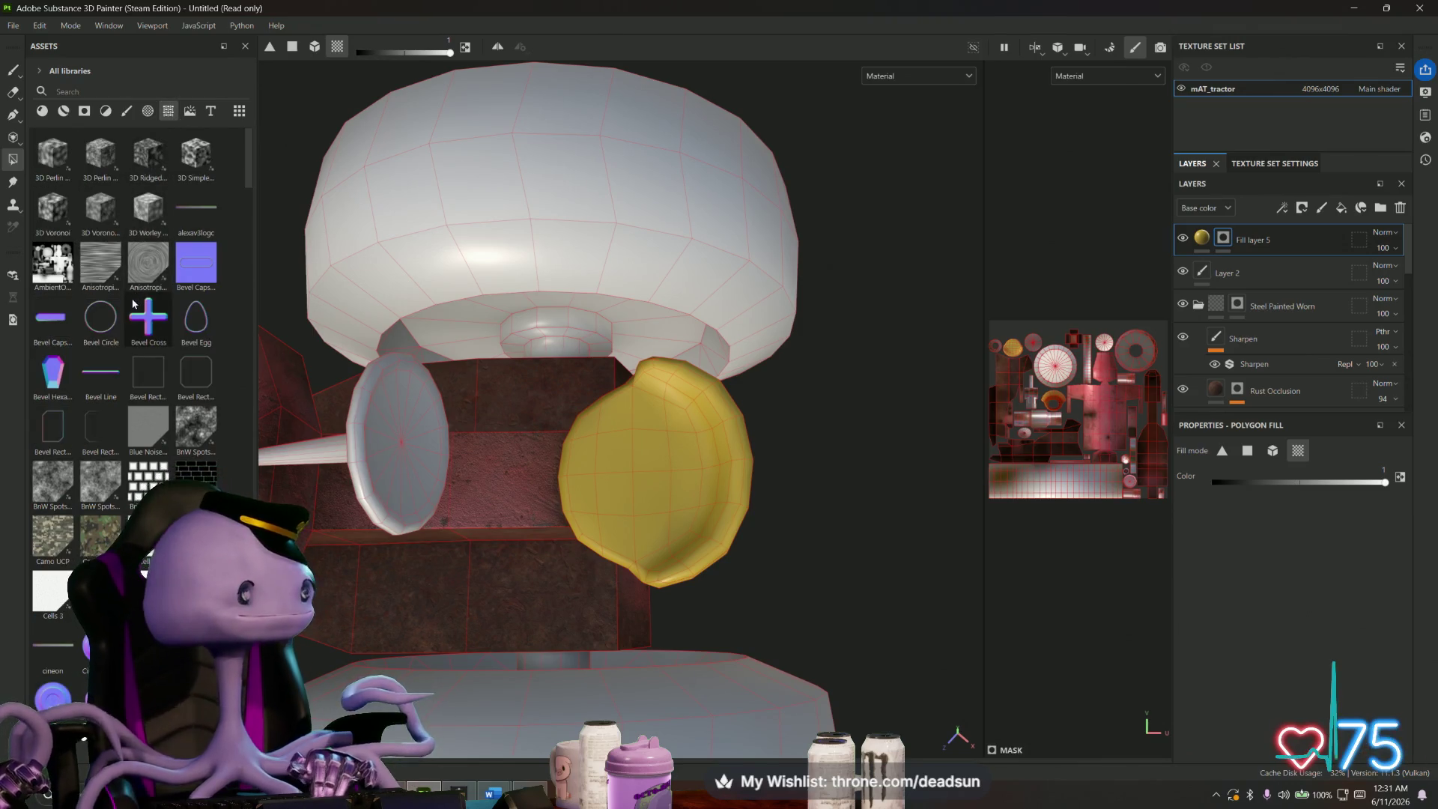
{"action": "scroll", "coordinate": [133, 309], "scroll_direction": "down", "scroll_amount": 2}
{"action": "scroll", "coordinate": [134, 308], "scroll_direction": "down", "scroll_amount": 3}
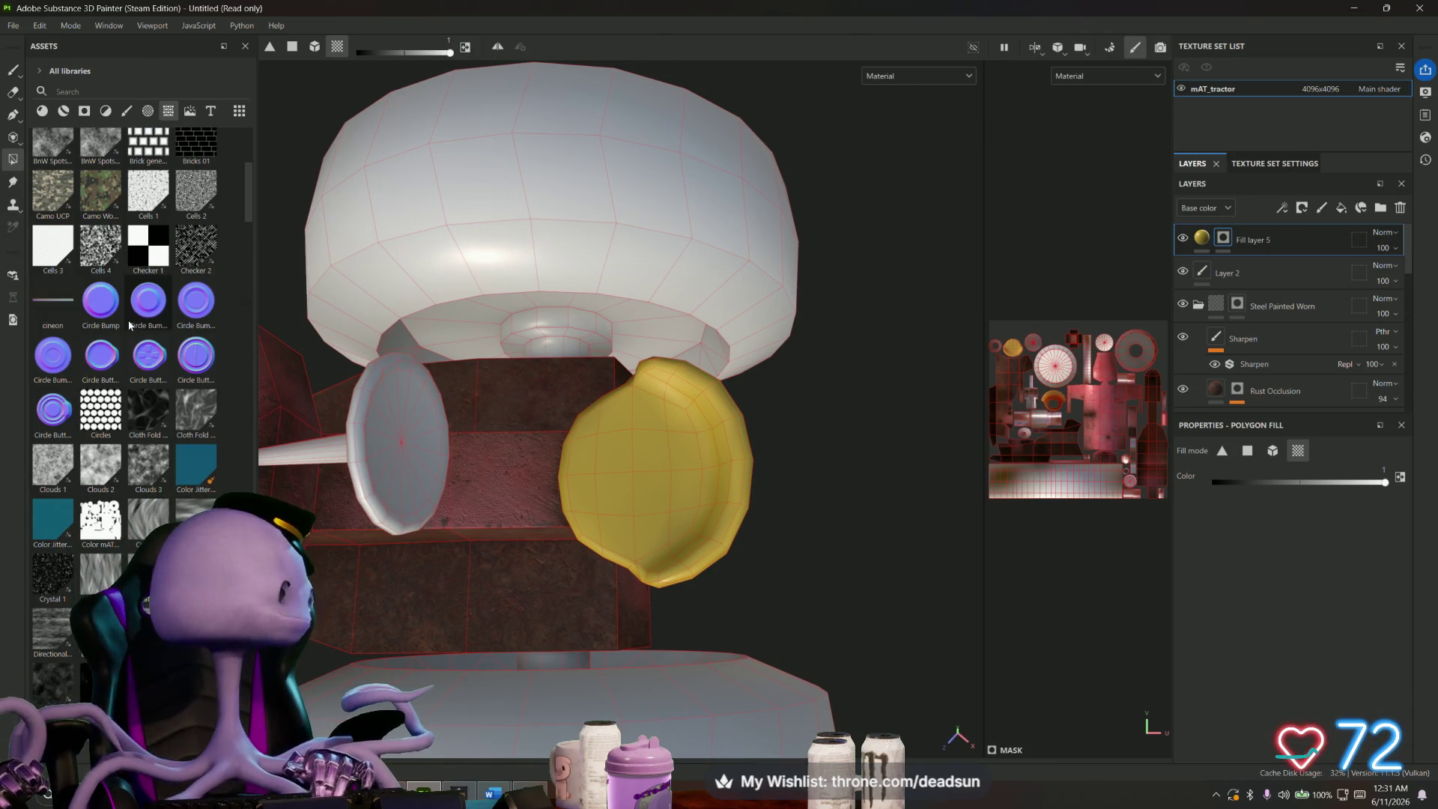
{"action": "scroll", "coordinate": [129, 325], "scroll_direction": "down", "scroll_amount": 3}
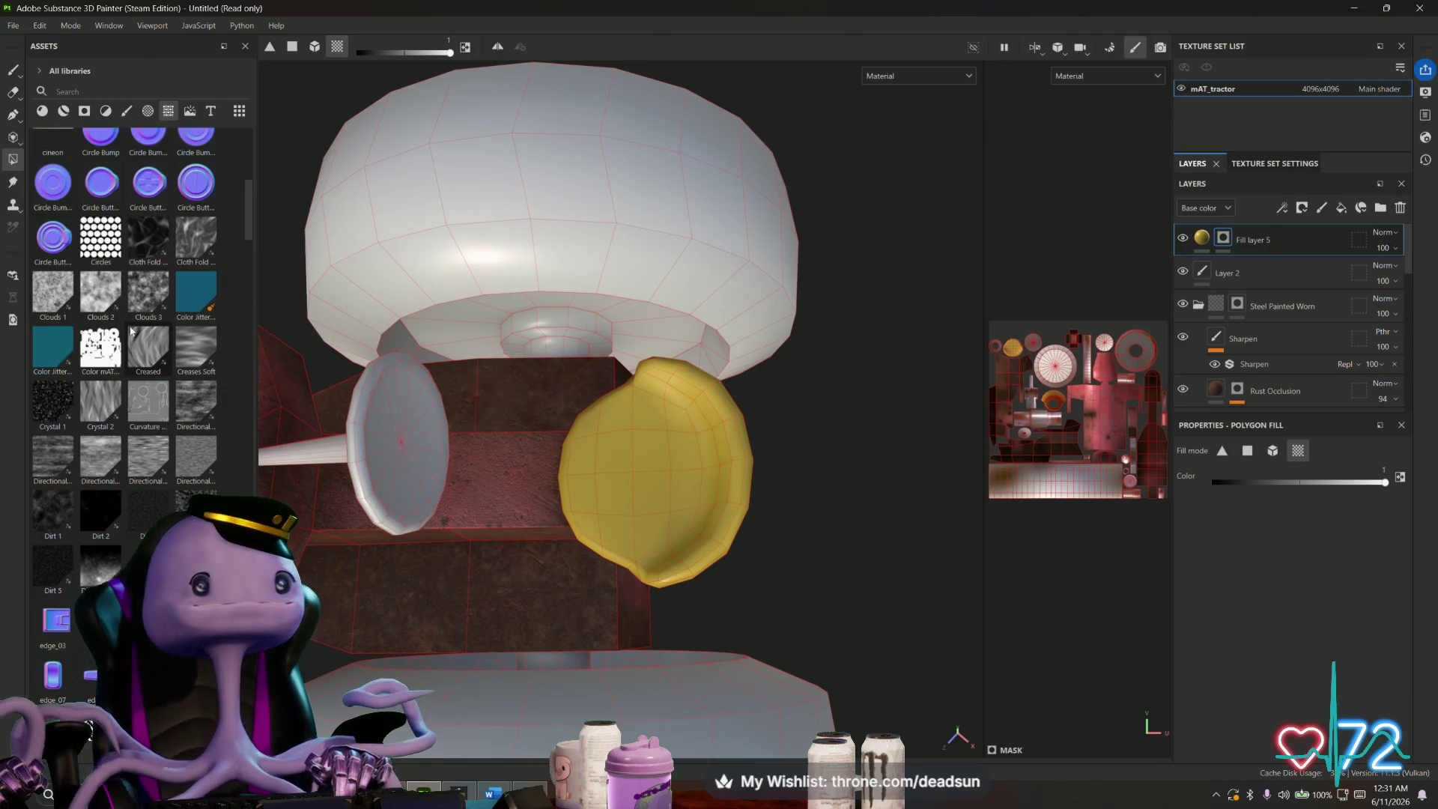
{"action": "scroll", "coordinate": [131, 331], "scroll_direction": "down", "scroll_amount": 15}
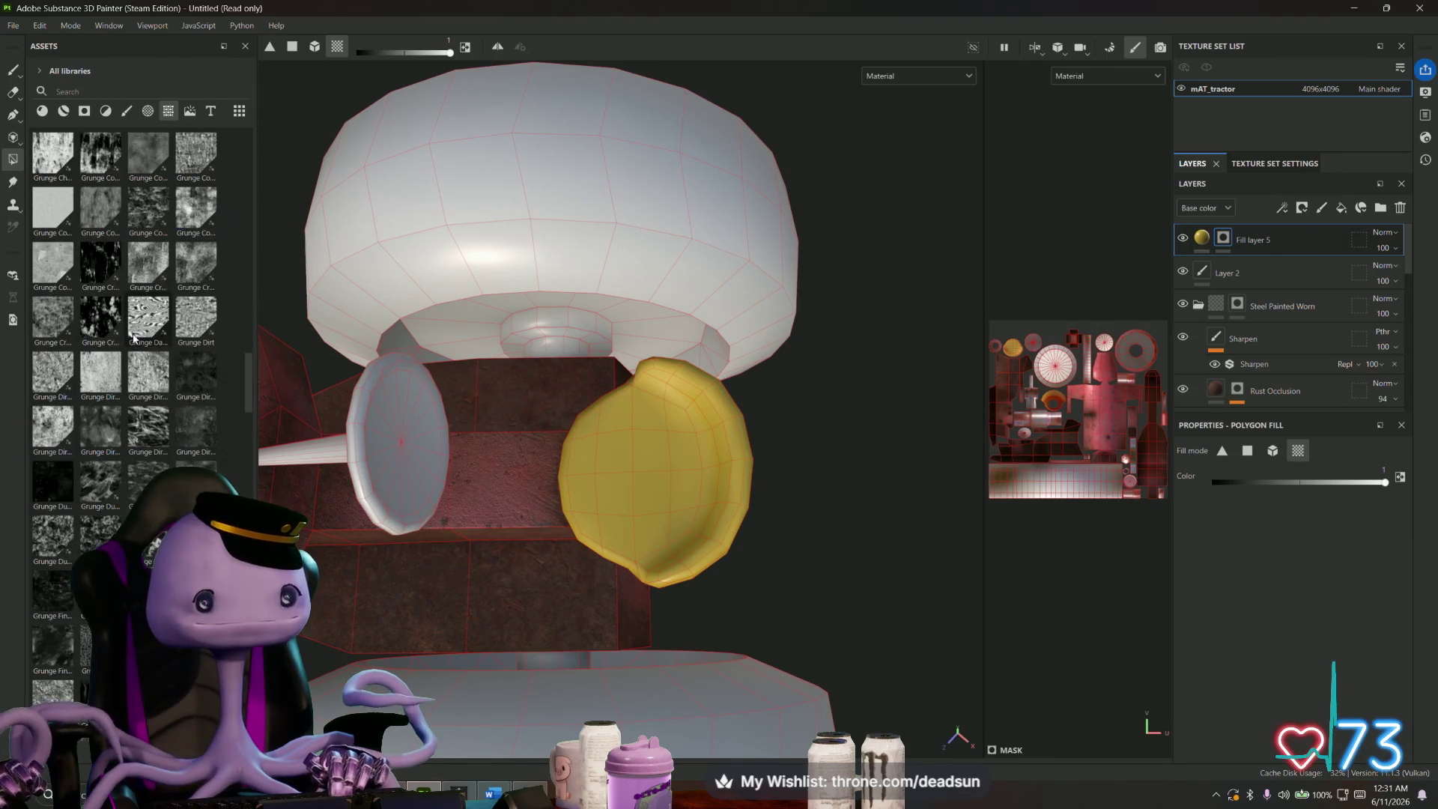
{"action": "scroll", "coordinate": [133, 338], "scroll_direction": "down", "scroll_amount": 10}
{"action": "scroll", "coordinate": [134, 339], "scroll_direction": "down", "scroll_amount": 15}
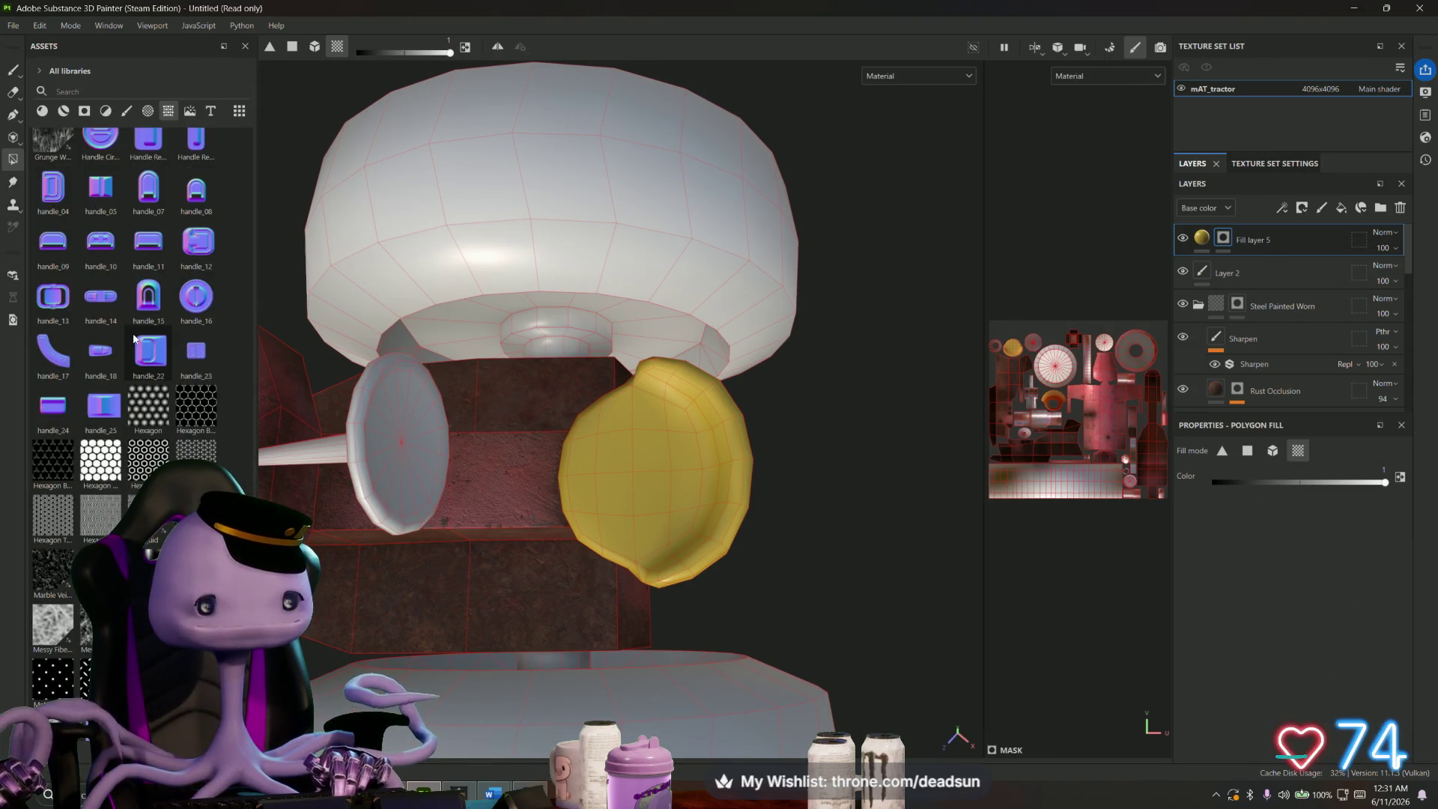
{"action": "scroll", "coordinate": [134, 363], "scroll_direction": "down", "scroll_amount": 15}
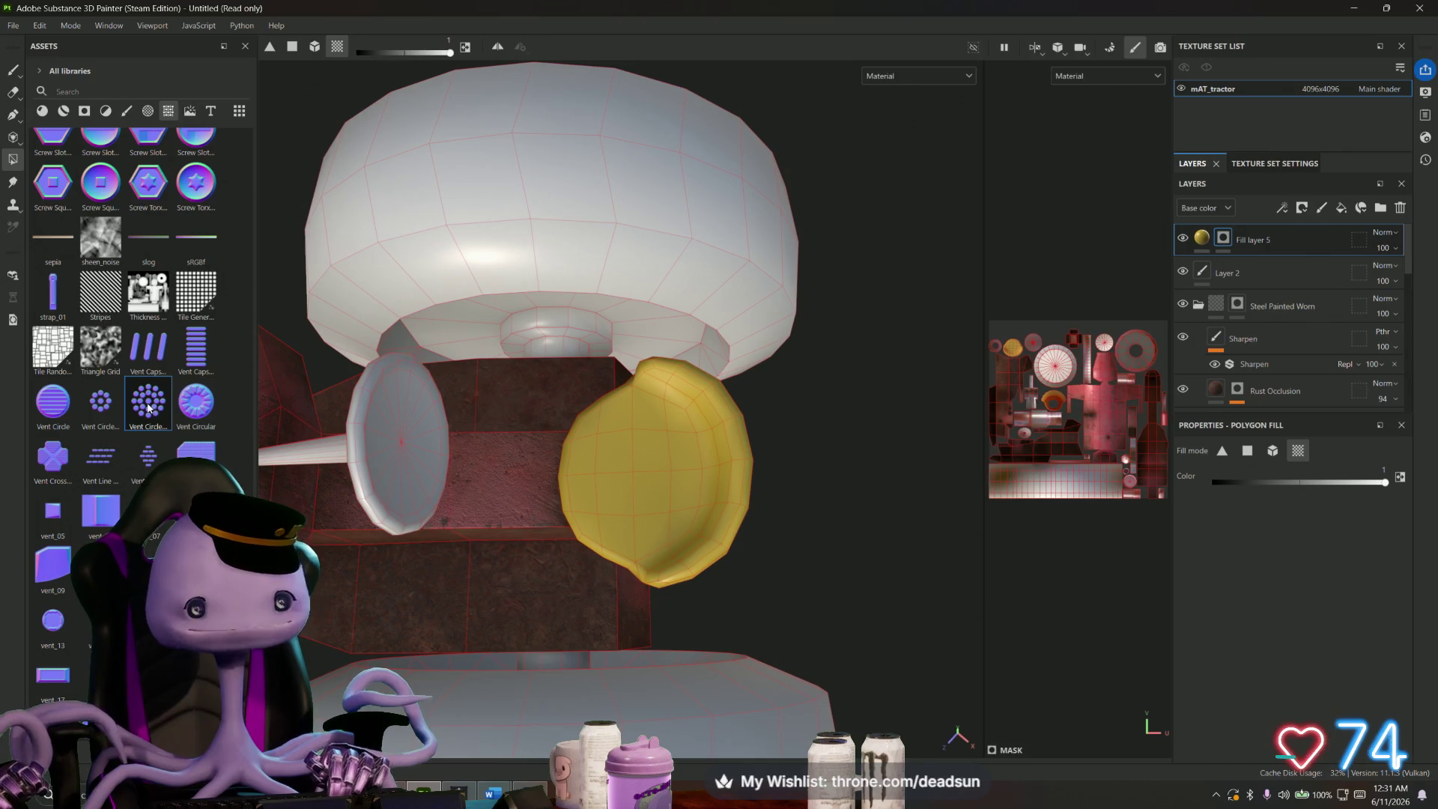
{"action": "mouse_move", "coordinate": [152, 408]}
{"action": "left_mouse_down"}
{"action": "mouse_move", "coordinate": [572, 461]}
{"action": "mouse_move", "coordinate": [629, 451]}
{"action": "mouse_move", "coordinate": [635, 474]}
{"action": "left_mouse_up"}
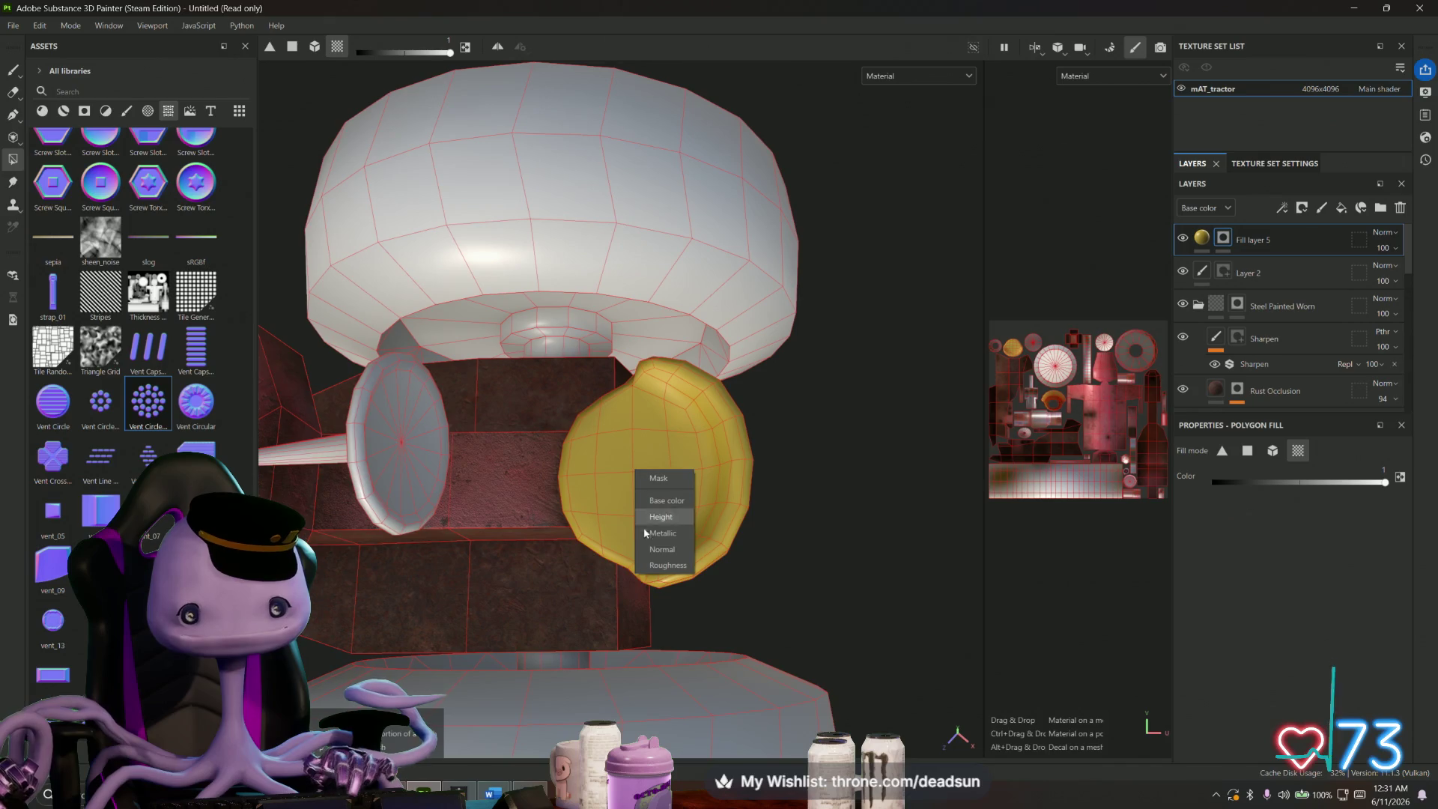
{"action": "left_click", "coordinate": [659, 548]}
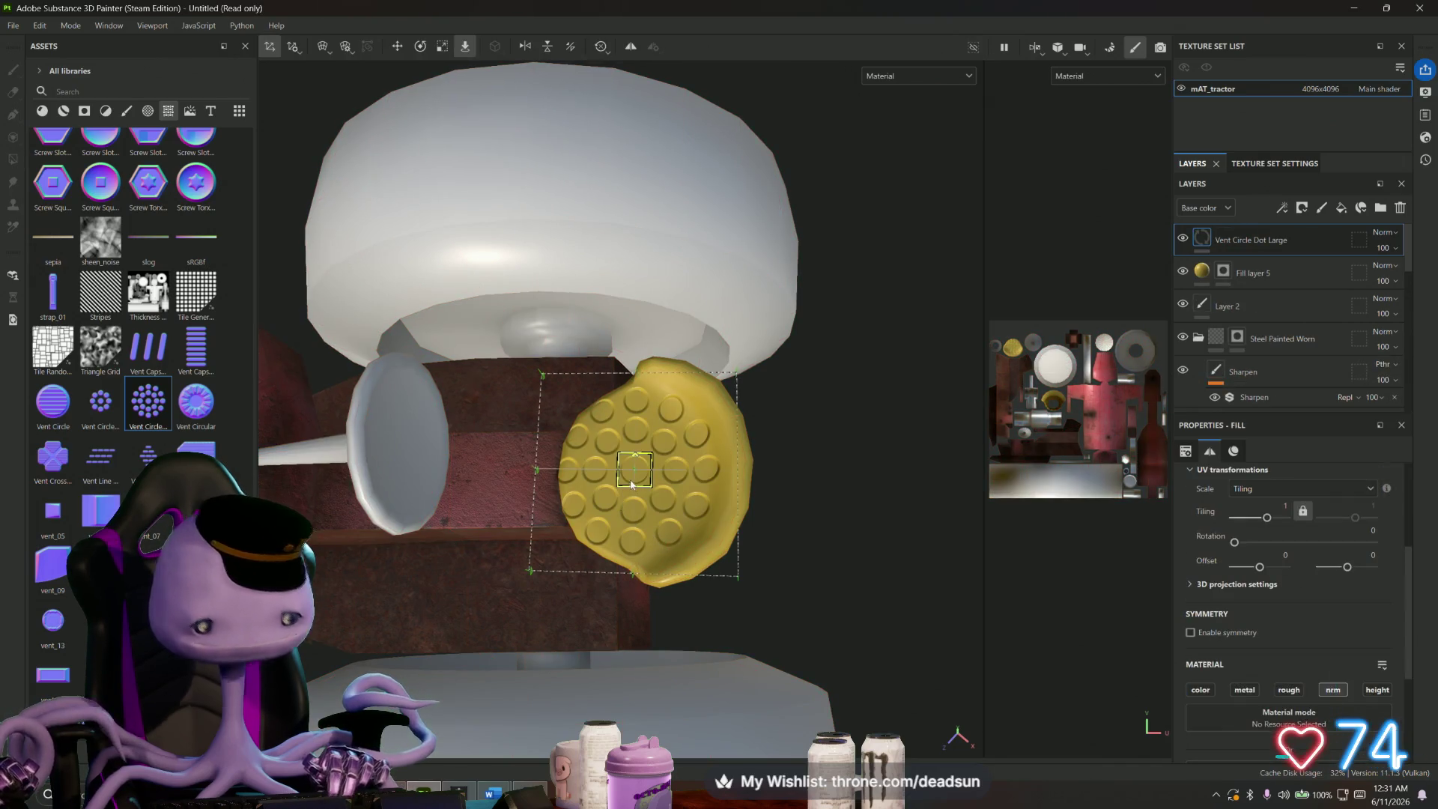
- Shrink the vent-dot projection and nudge it right and down on the yellow part
{"action": "key", "text": "r"}
{"action": "left_click_drag", "start_coordinate": [635, 477], "coordinate": [569, 485]}
{"action": "key", "text": "w"}
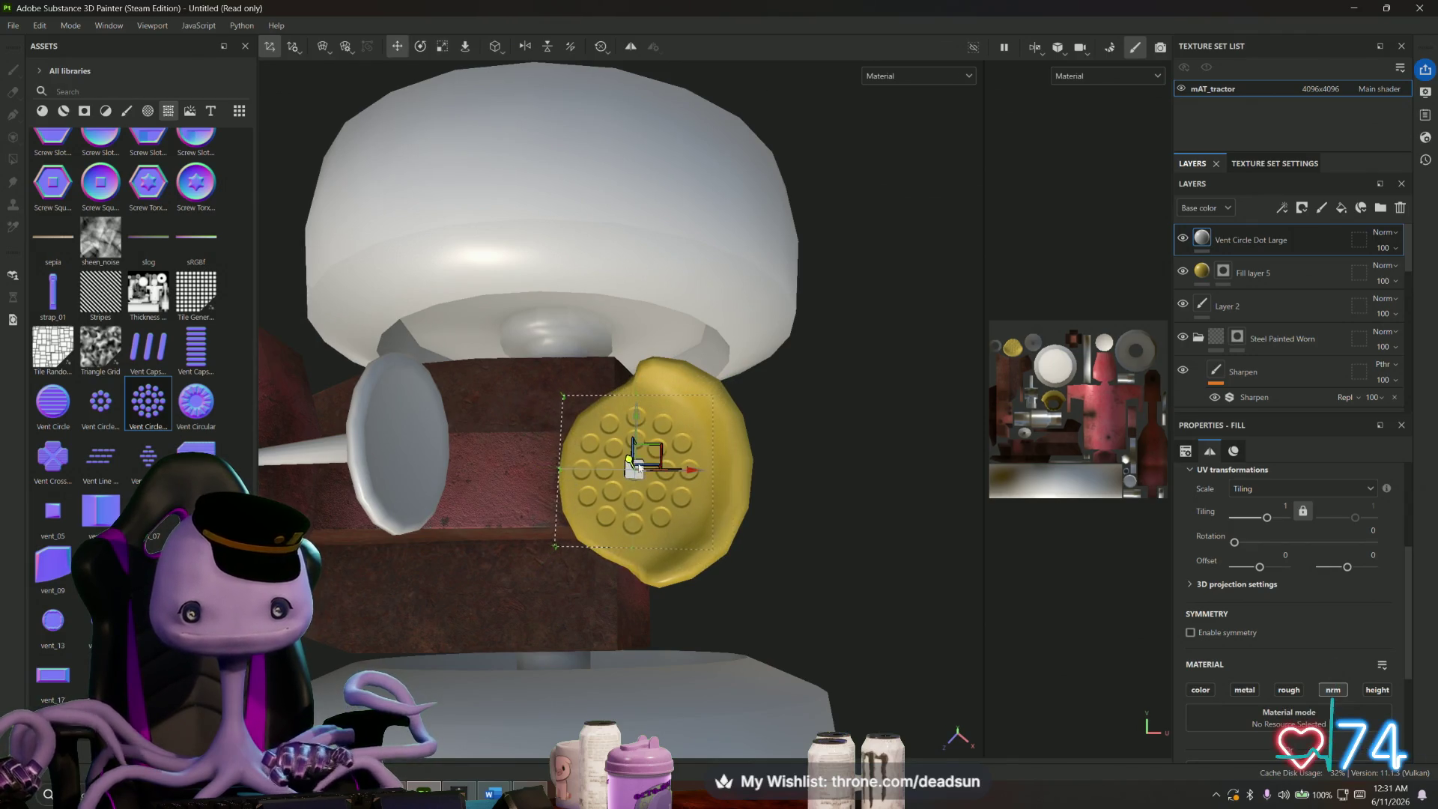
{"action": "left_click_drag", "start_coordinate": [693, 475], "coordinate": [697, 477]}
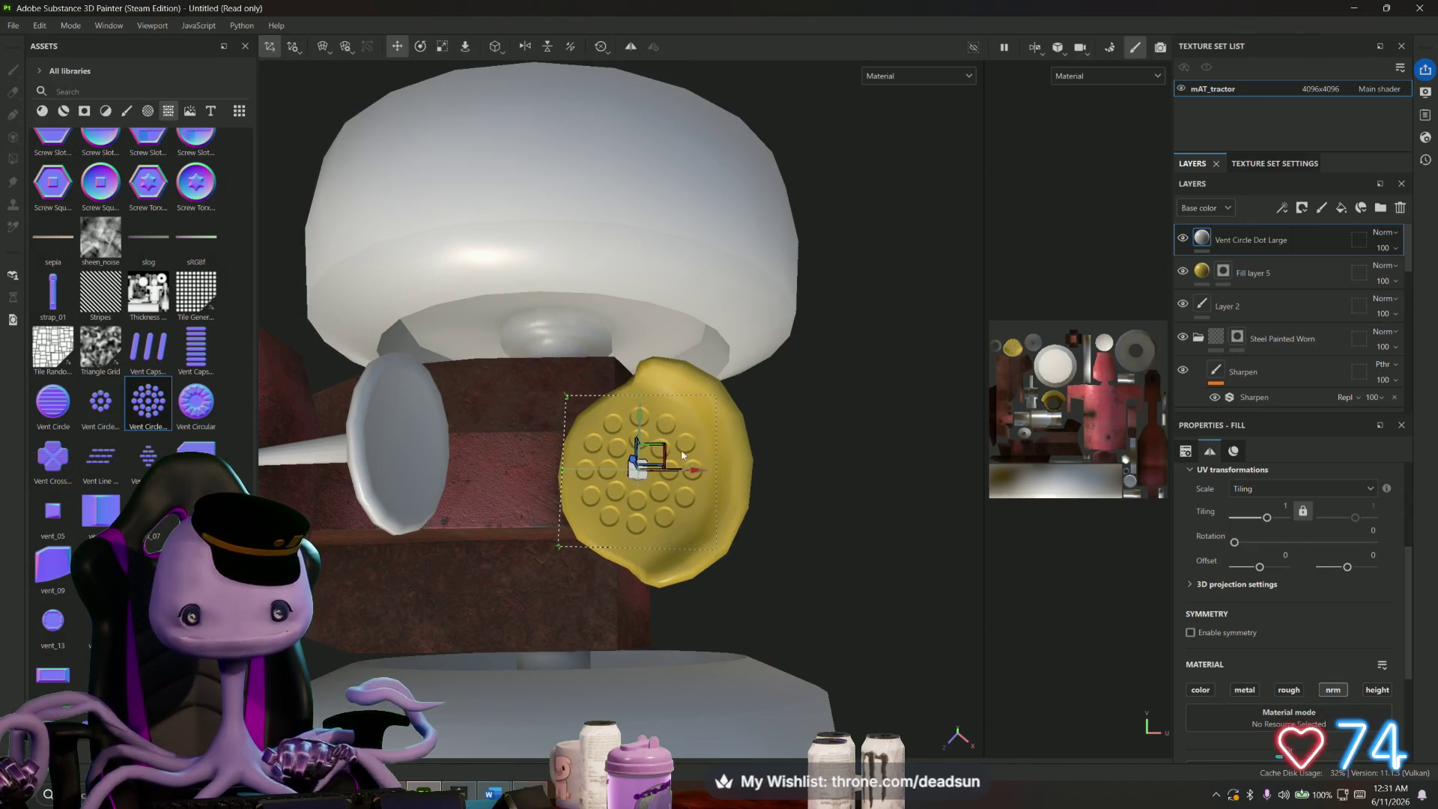
{"action": "left_click_drag", "start_coordinate": [642, 419], "coordinate": [638, 422]}
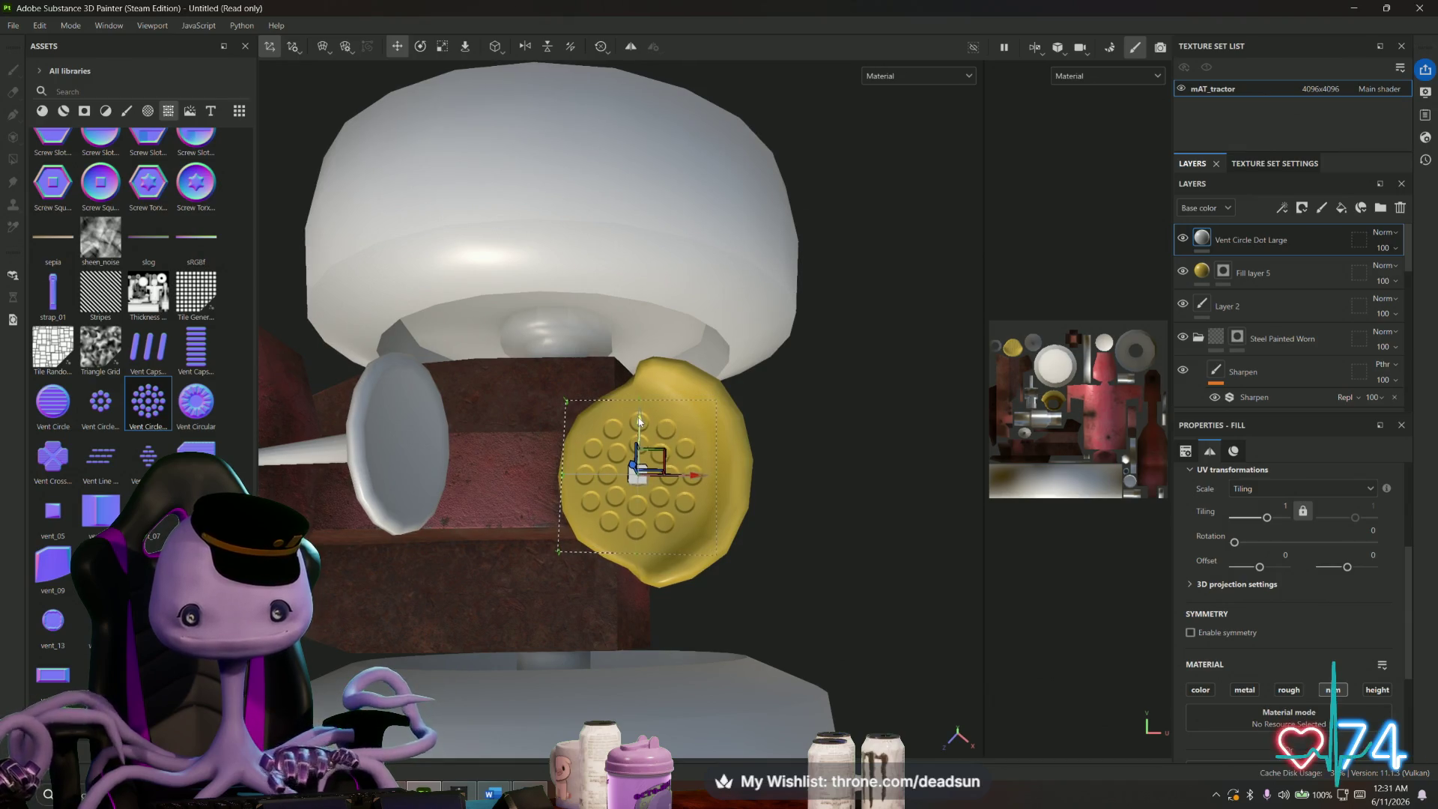
{"action": "key", "text": "r"}
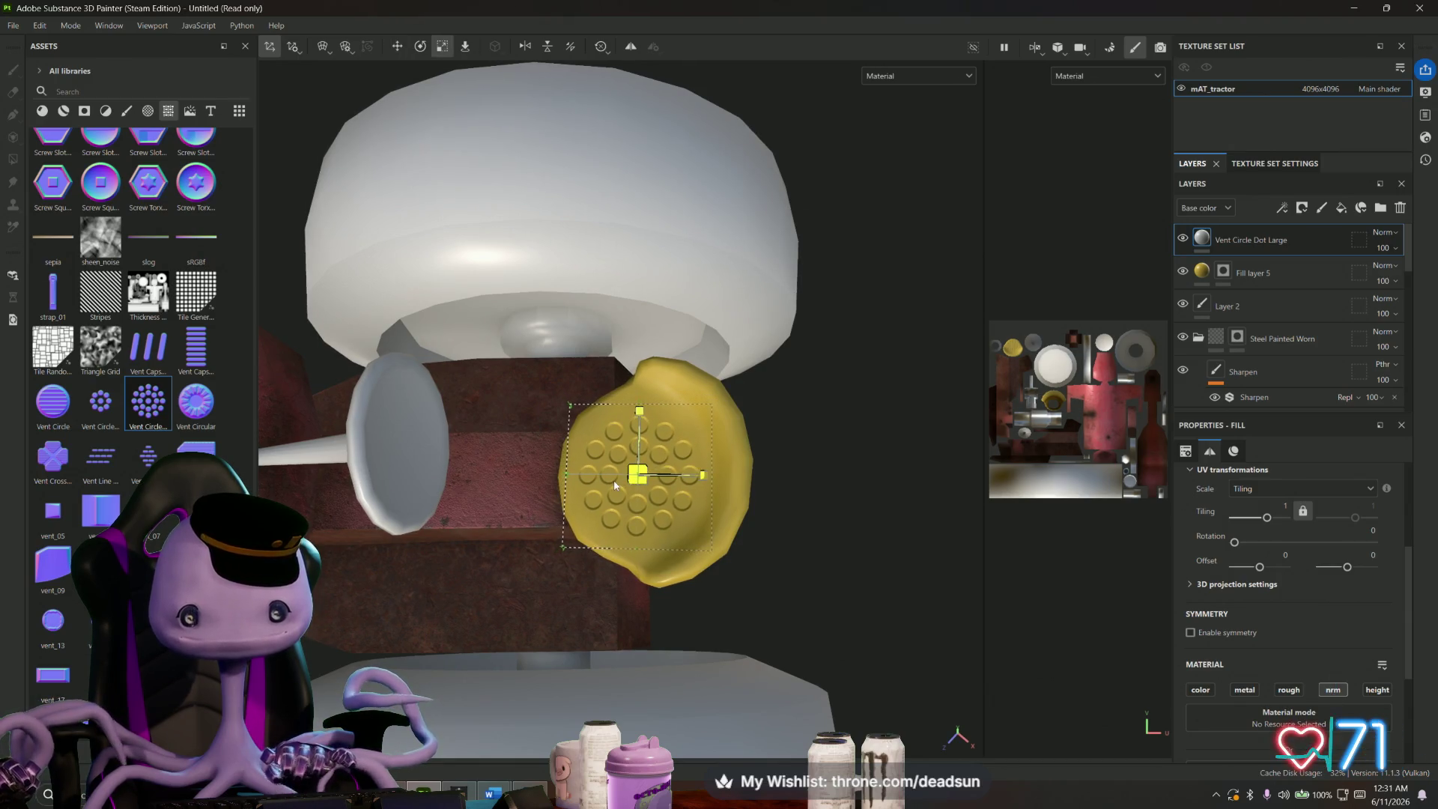
- Drop a second Vent Circle Dot Large layer onto the part and adjust its scale and position
{"action": "mouse_move", "coordinate": [146, 408]}
{"action": "left_mouse_down"}
{"action": "mouse_move", "coordinate": [550, 485]}
{"action": "mouse_move", "coordinate": [631, 471]}
{"action": "mouse_move", "coordinate": [670, 500]}
{"action": "mouse_move", "coordinate": [603, 474]}
{"action": "mouse_move", "coordinate": [559, 476]}
{"action": "mouse_move", "coordinate": [641, 473]}
{"action": "mouse_move", "coordinate": [620, 480]}
{"action": "left_mouse_up"}
{"action": "key", "text": "r"}
{"action": "key", "text": "w"}
{"action": "key", "text": "r"}
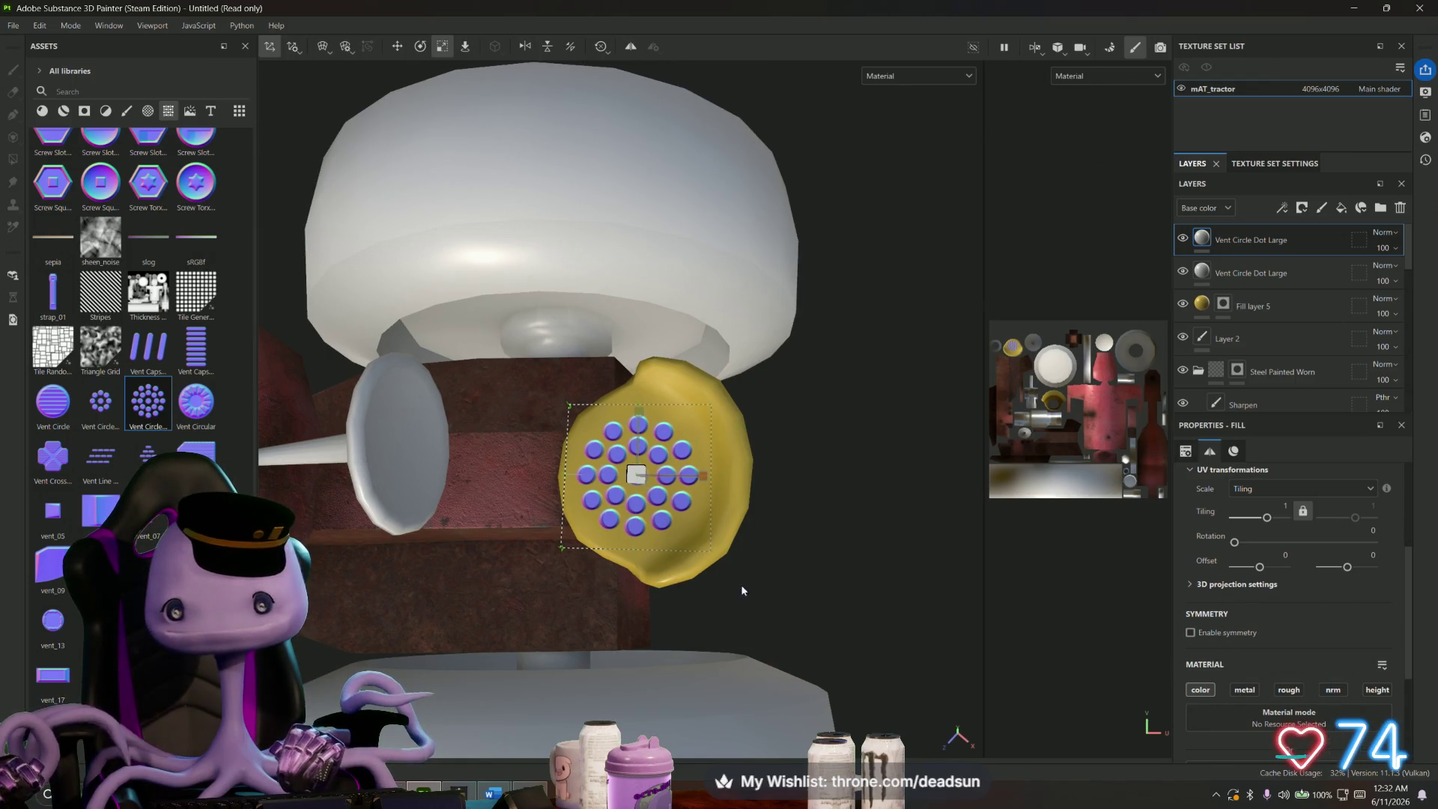
{"action": "mouse_move", "coordinate": [741, 590]}
{"action": "left_mouse_down"}
{"action": "mouse_move", "coordinate": [841, 491]}
{"action": "mouse_move", "coordinate": [960, 420]}
{"action": "mouse_move", "coordinate": [886, 474]}
{"action": "mouse_move", "coordinate": [867, 523]}
{"action": "left_mouse_up"}
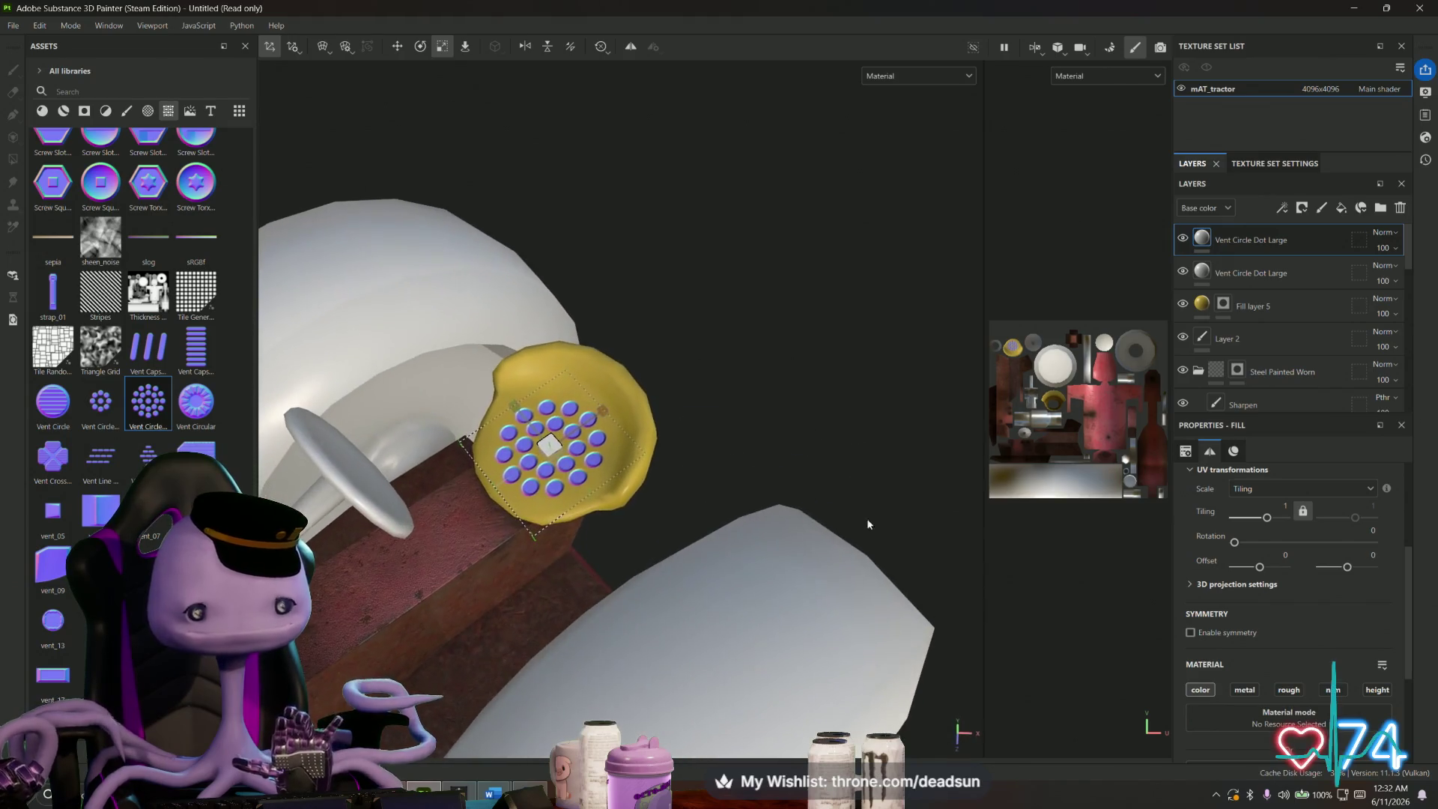
- Undo the duplicate vent layer and drop Vent Circle Dot Large onto the yellow vent again
{"action": "key", "text": "ctrl+z"}
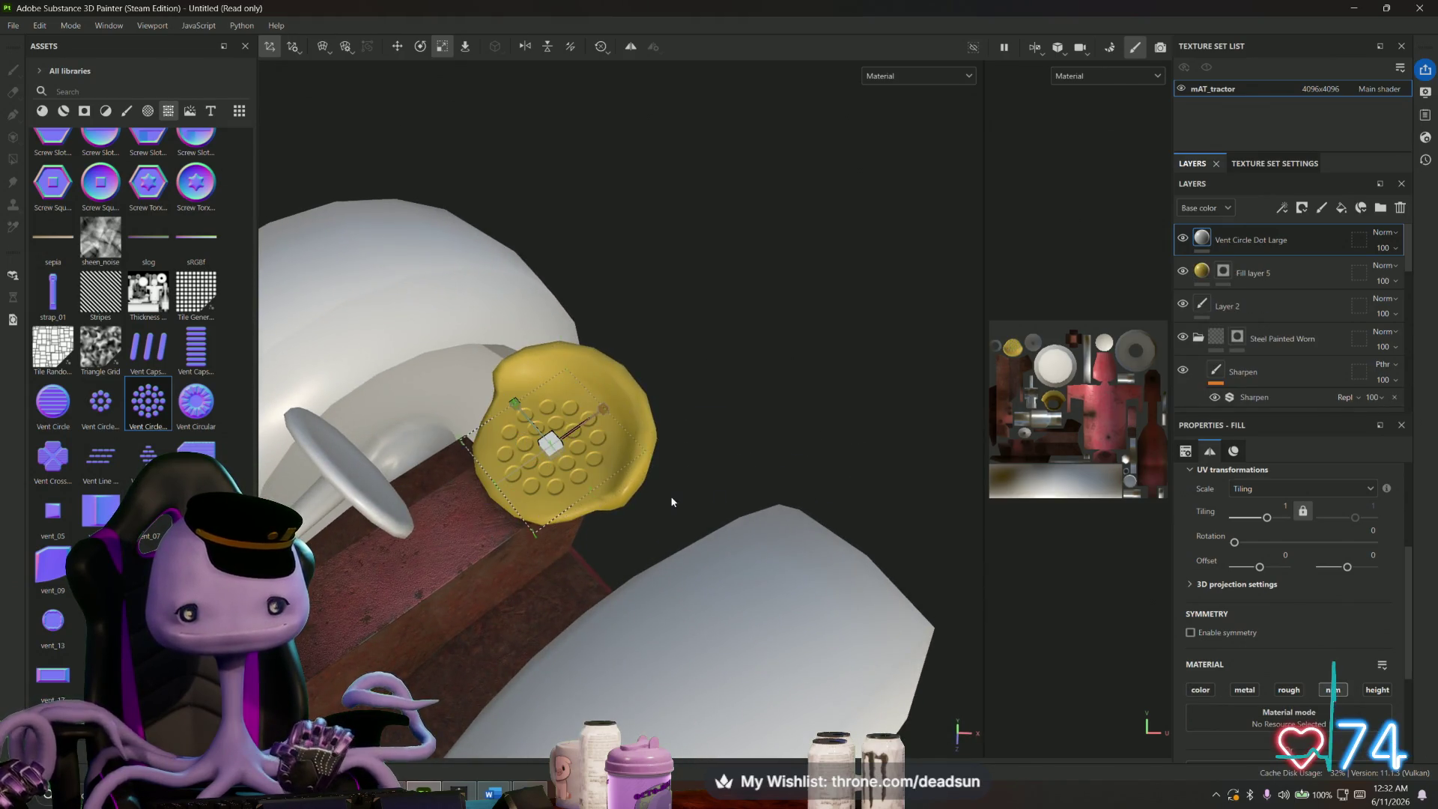
{"action": "mouse_move", "coordinate": [137, 401]}
{"action": "left_mouse_down"}
{"action": "mouse_move", "coordinate": [532, 449]}
{"action": "mouse_move", "coordinate": [559, 464]}
{"action": "mouse_move", "coordinate": [552, 439]}
{"action": "mouse_move", "coordinate": [594, 518]}
{"action": "mouse_move", "coordinate": [592, 451]}
{"action": "left_mouse_up"}
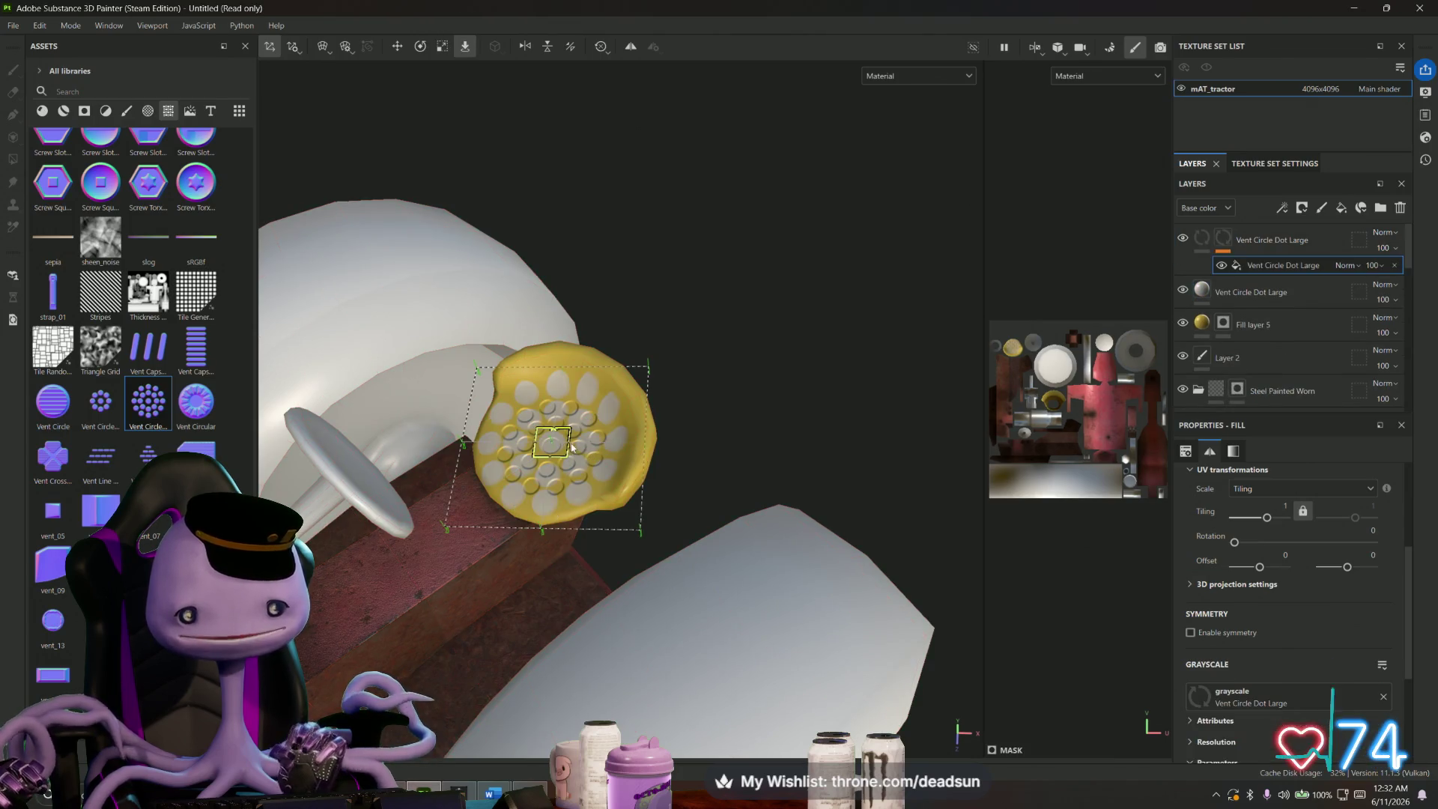
- Rotate and slightly shrink the new vent dot projection on the yellow vent
{"action": "key", "text": "r"}
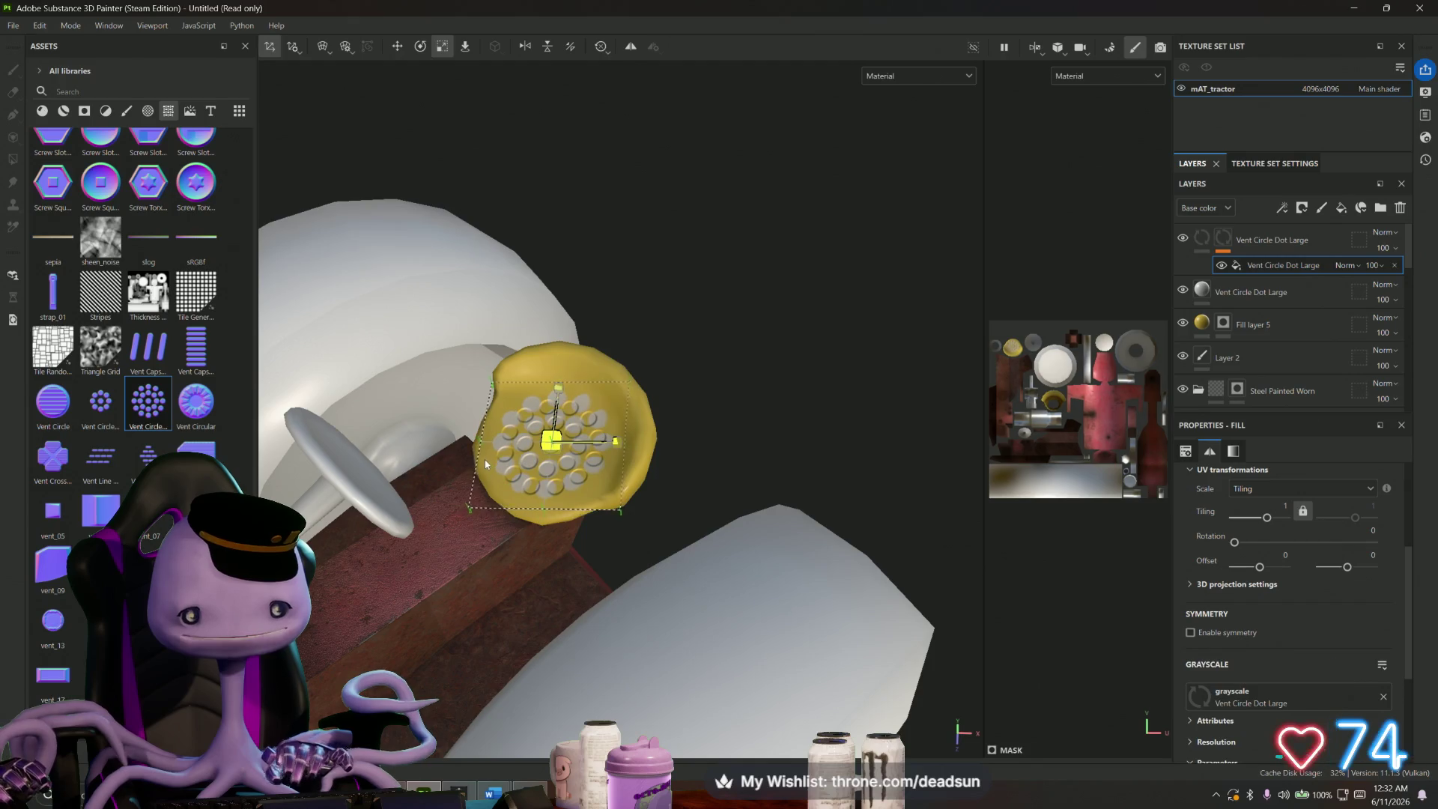
{"action": "scroll", "coordinate": [465, 463], "scroll_direction": "up", "scroll_amount": 5}
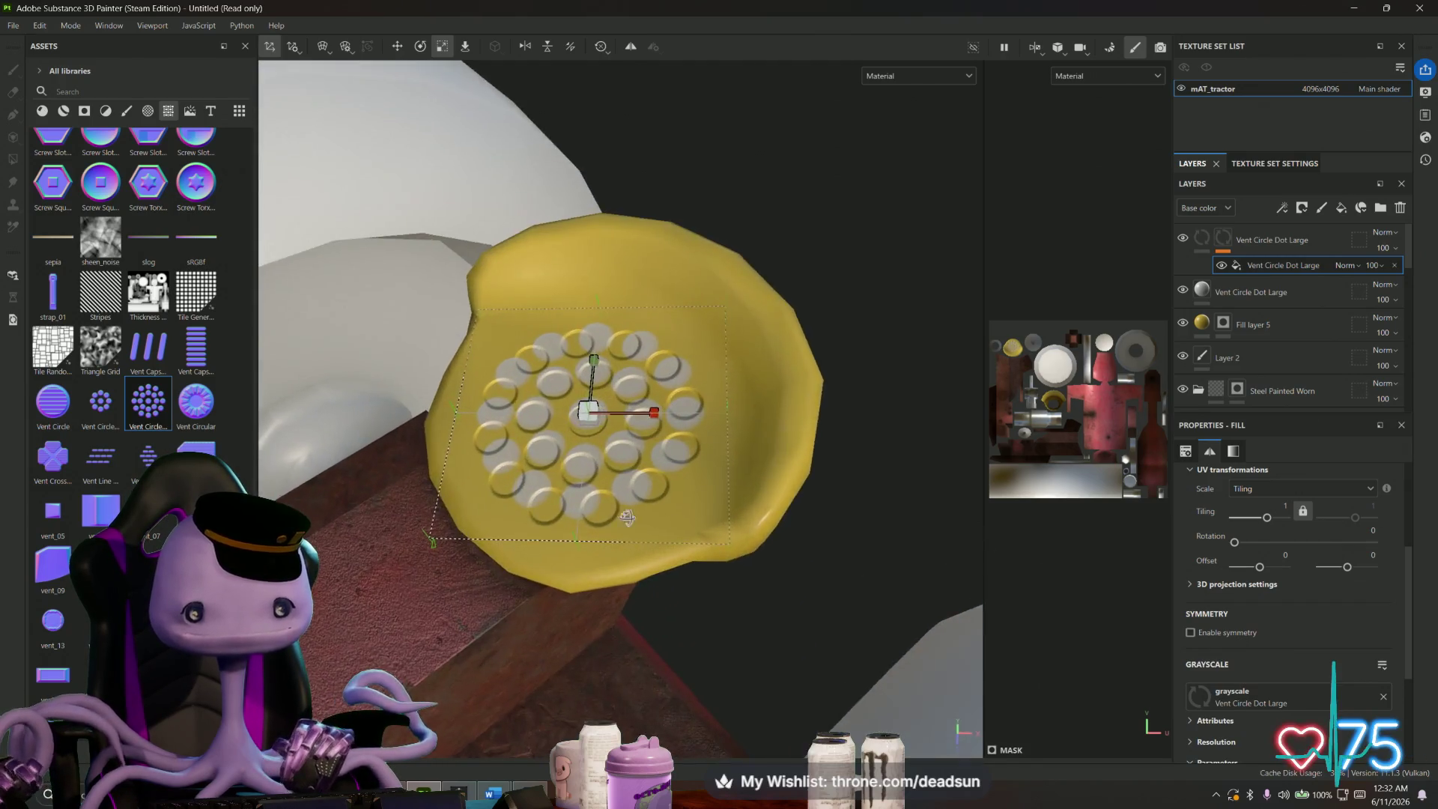
{"action": "key", "text": "e"}
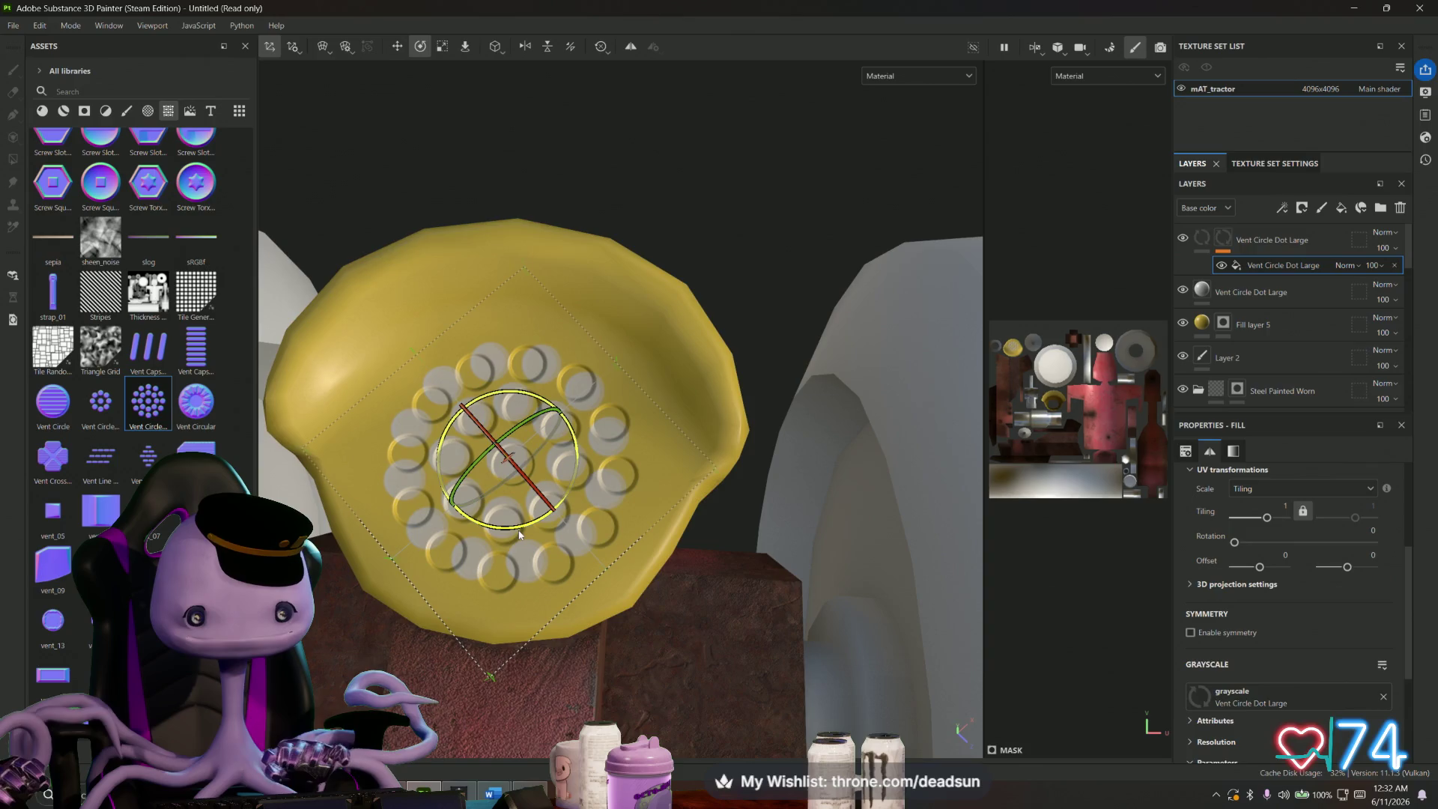
{"action": "left_click_drag", "start_coordinate": [527, 531], "coordinate": [498, 537]}
{"action": "key", "text": "r"}
{"action": "mouse_move", "coordinate": [514, 462]}
{"action": "left_mouse_down"}
{"action": "mouse_move", "coordinate": [485, 409]}
{"action": "mouse_move", "coordinate": [524, 465]}
{"action": "left_mouse_up"}
{"action": "key", "text": "w"}
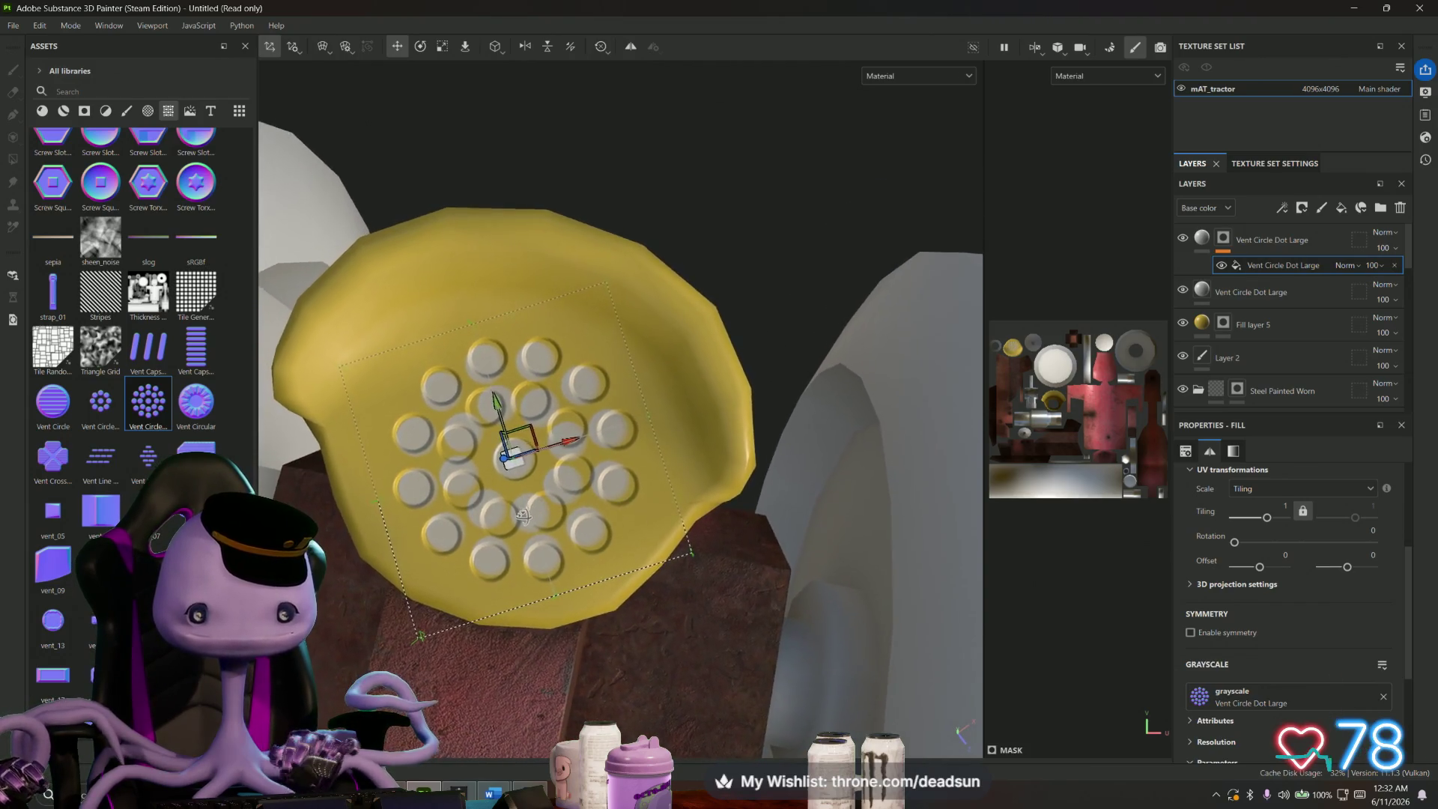
- Fine-tune the vent pattern's rotation, turning it slightly counter-clockwise
{"action": "key", "text": "r"}
{"action": "key", "text": "e"}
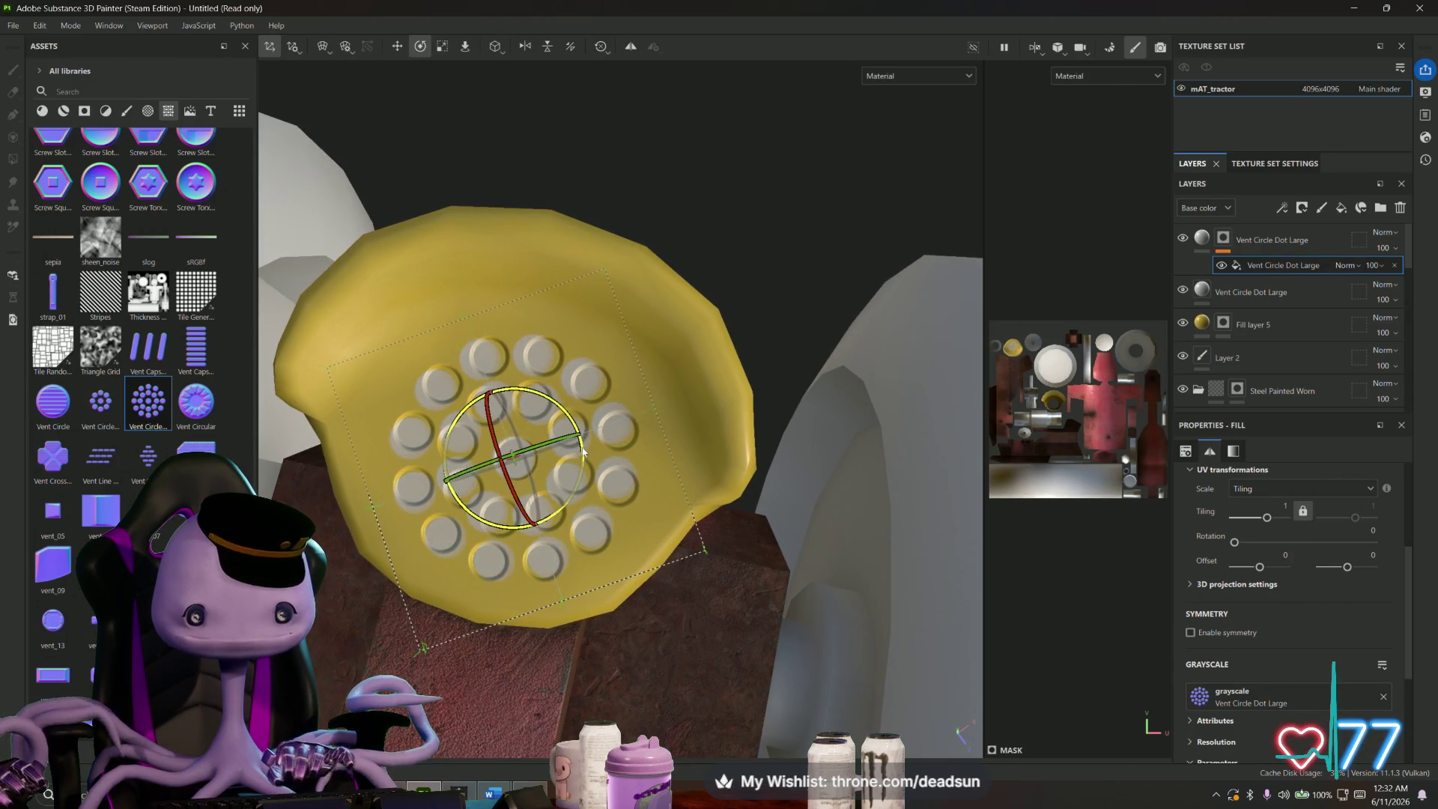
{"action": "left_click_drag", "start_coordinate": [583, 450], "coordinate": [515, 461]}
{"action": "key", "text": "r"}
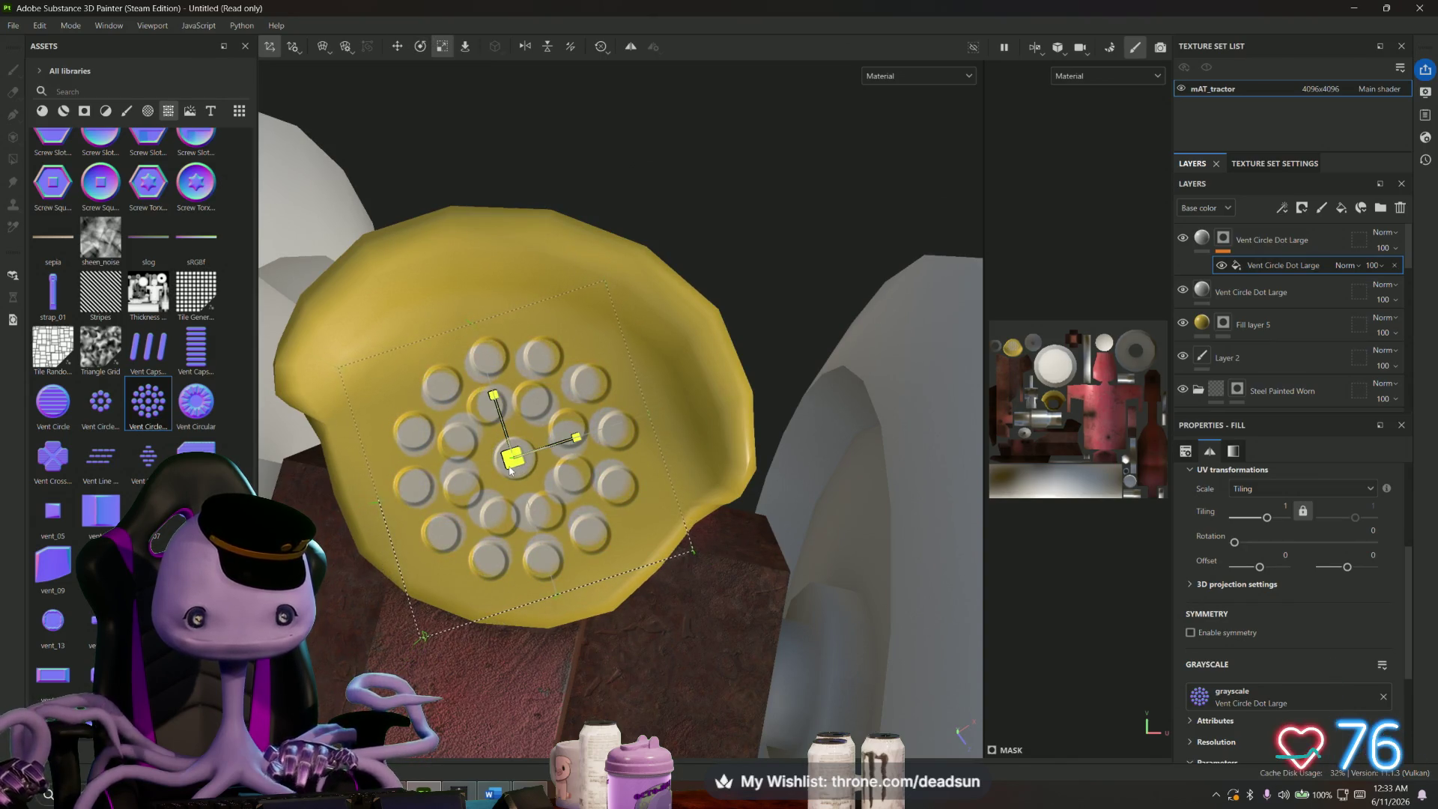
{"action": "key", "text": "w"}
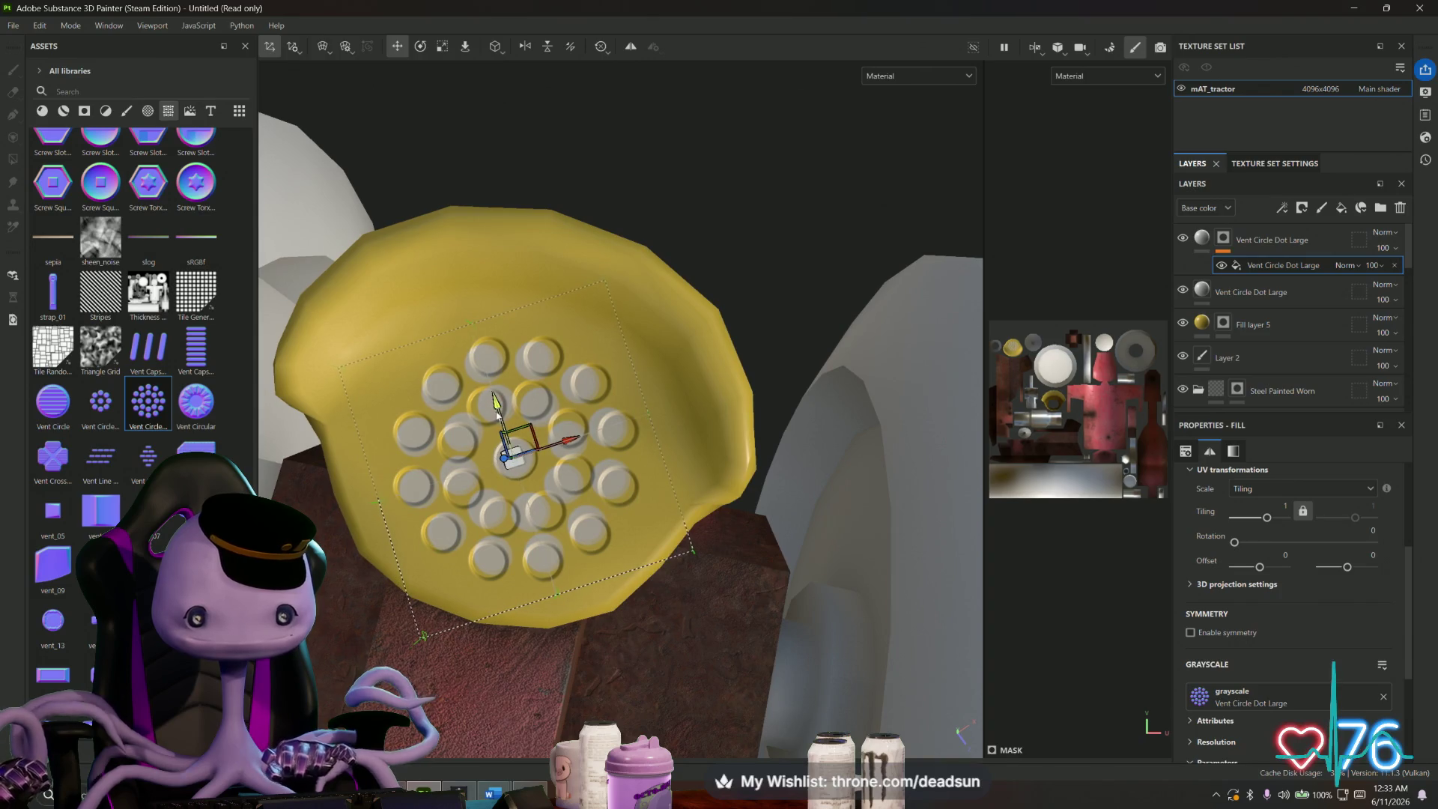
{"action": "key", "text": "e"}
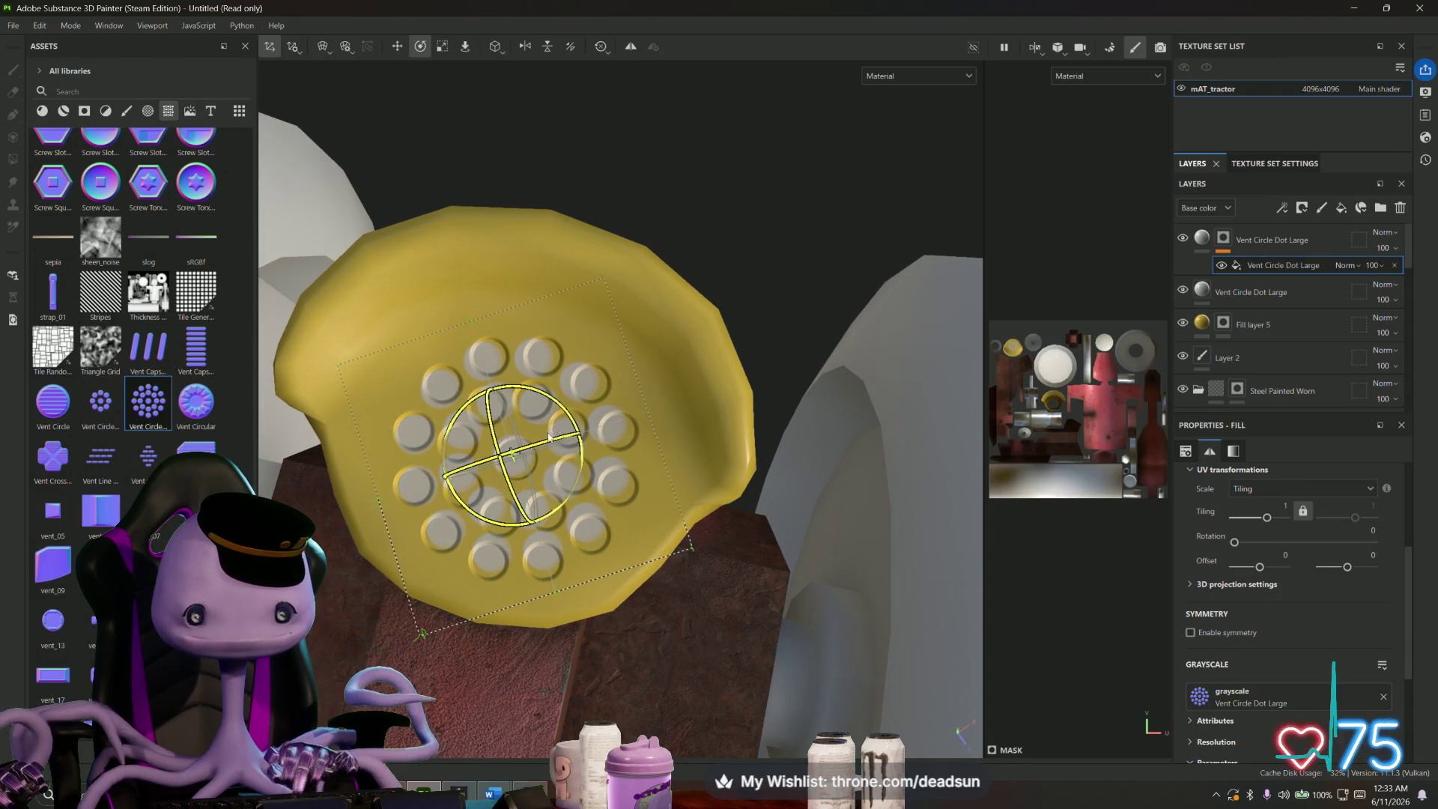
{"action": "mouse_move", "coordinate": [569, 424]}
{"action": "left_mouse_down"}
{"action": "mouse_move", "coordinate": [560, 410]}
{"action": "mouse_move", "coordinate": [546, 443]}
{"action": "mouse_move", "coordinate": [672, 471]}
{"action": "mouse_move", "coordinate": [640, 465]}
{"action": "left_mouse_up"}
- Delete the stray vent layer, then drop Vent Circle Dot Large onto the yellow vent
{"action": "key", "text": "Delete"}
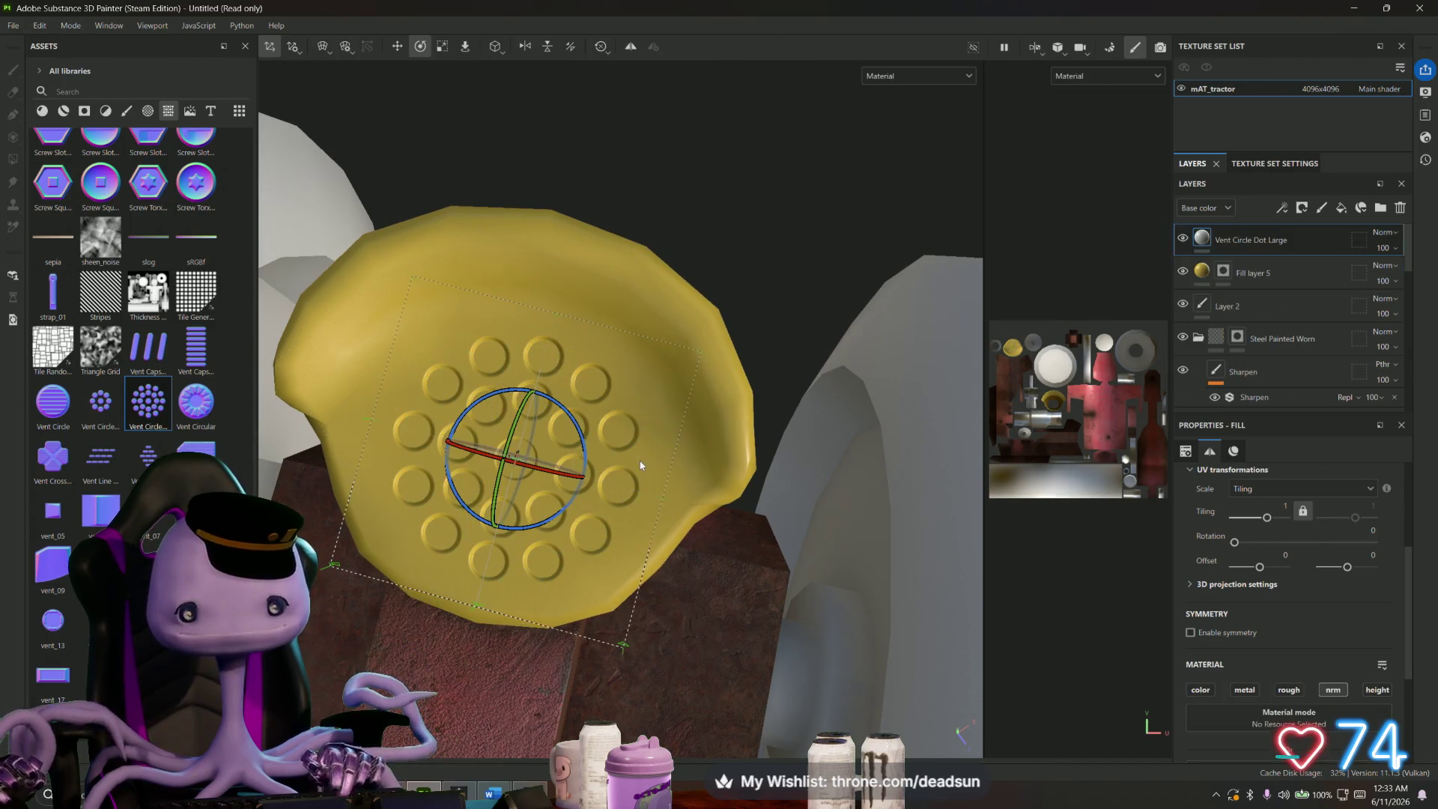
{"action": "mouse_move", "coordinate": [439, 456]}
{"action": "left_mouse_down"}
{"action": "mouse_move", "coordinate": [489, 479]}
{"action": "mouse_move", "coordinate": [433, 547]}
{"action": "mouse_move", "coordinate": [479, 509]}
{"action": "left_mouse_up"}
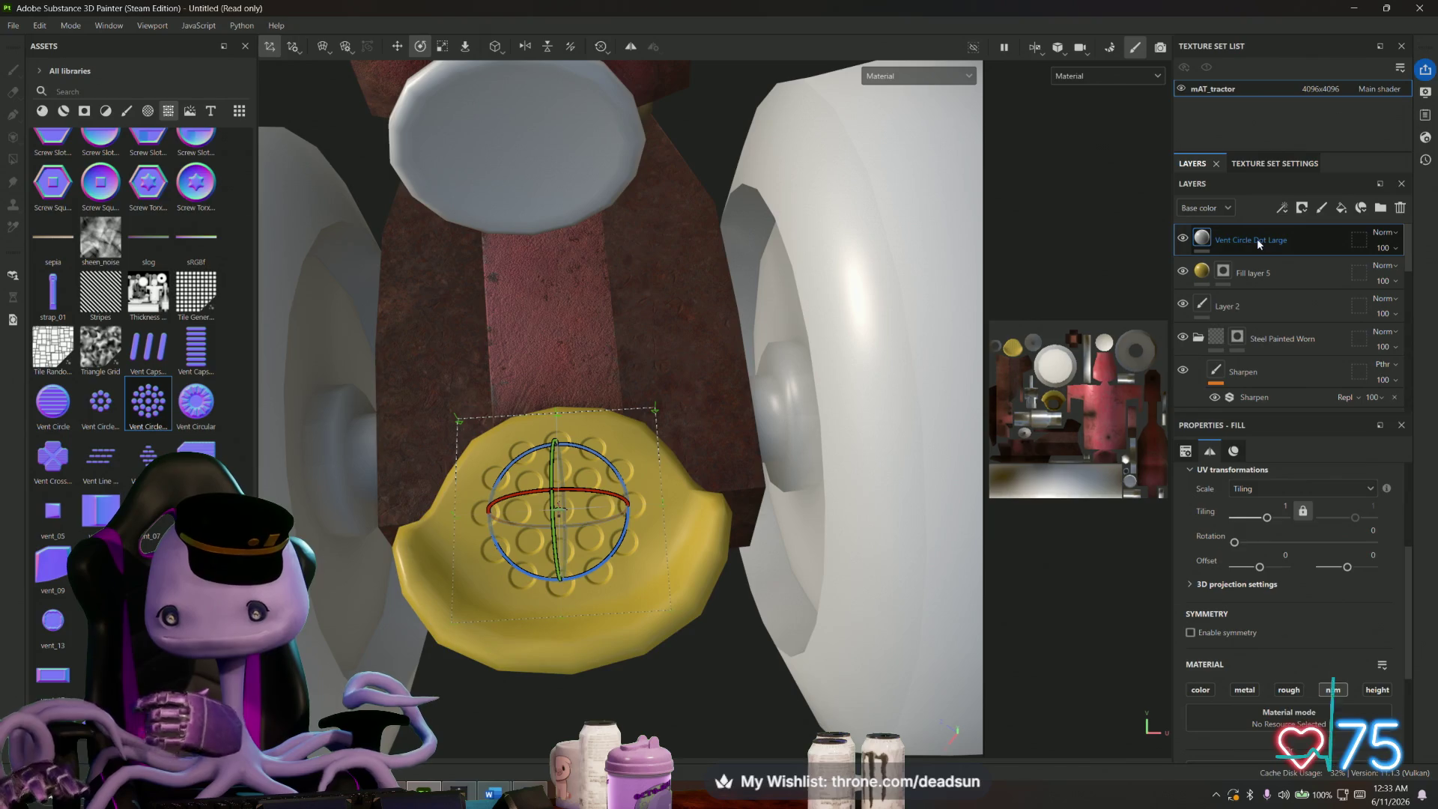
{"action": "left_click", "coordinate": [1199, 690]}
{"action": "left_click", "coordinate": [1200, 689]}
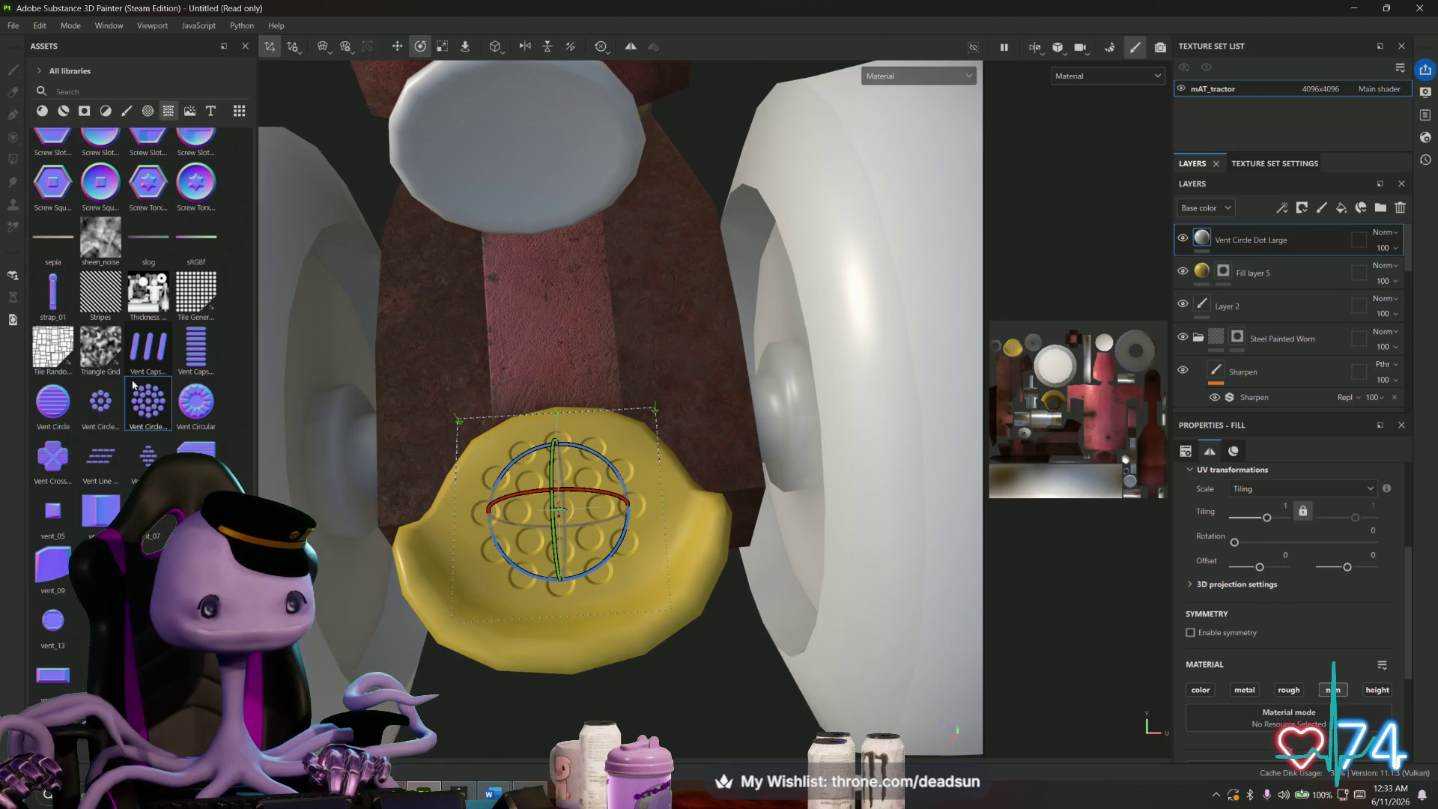
{"action": "left_click_drag", "start_coordinate": [148, 402], "coordinate": [558, 510]}
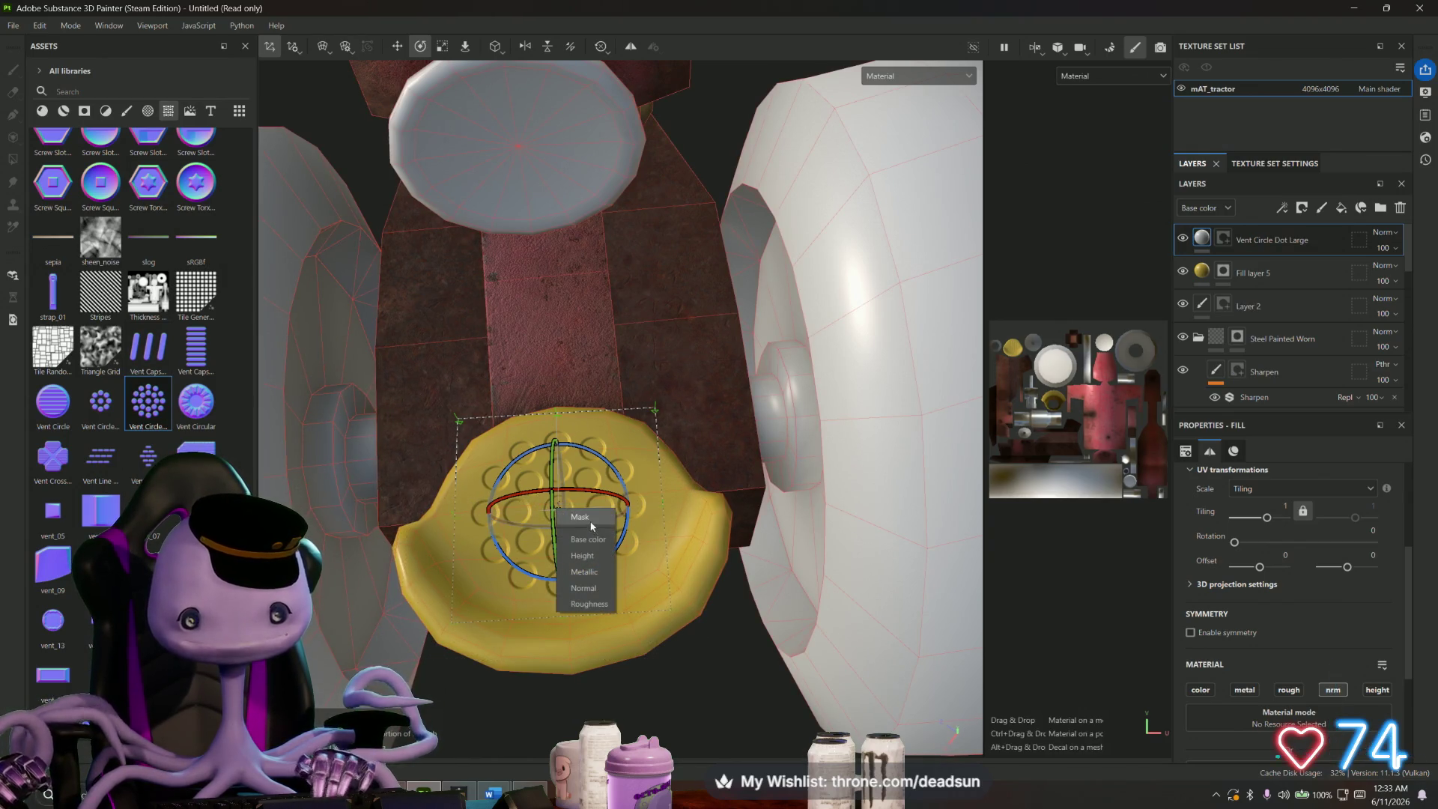
- Apply the dropped pattern to base colour, then shrink and reposition its projection on the vent
{"action": "left_click", "coordinate": [578, 539]}
{"action": "key", "text": "r"}
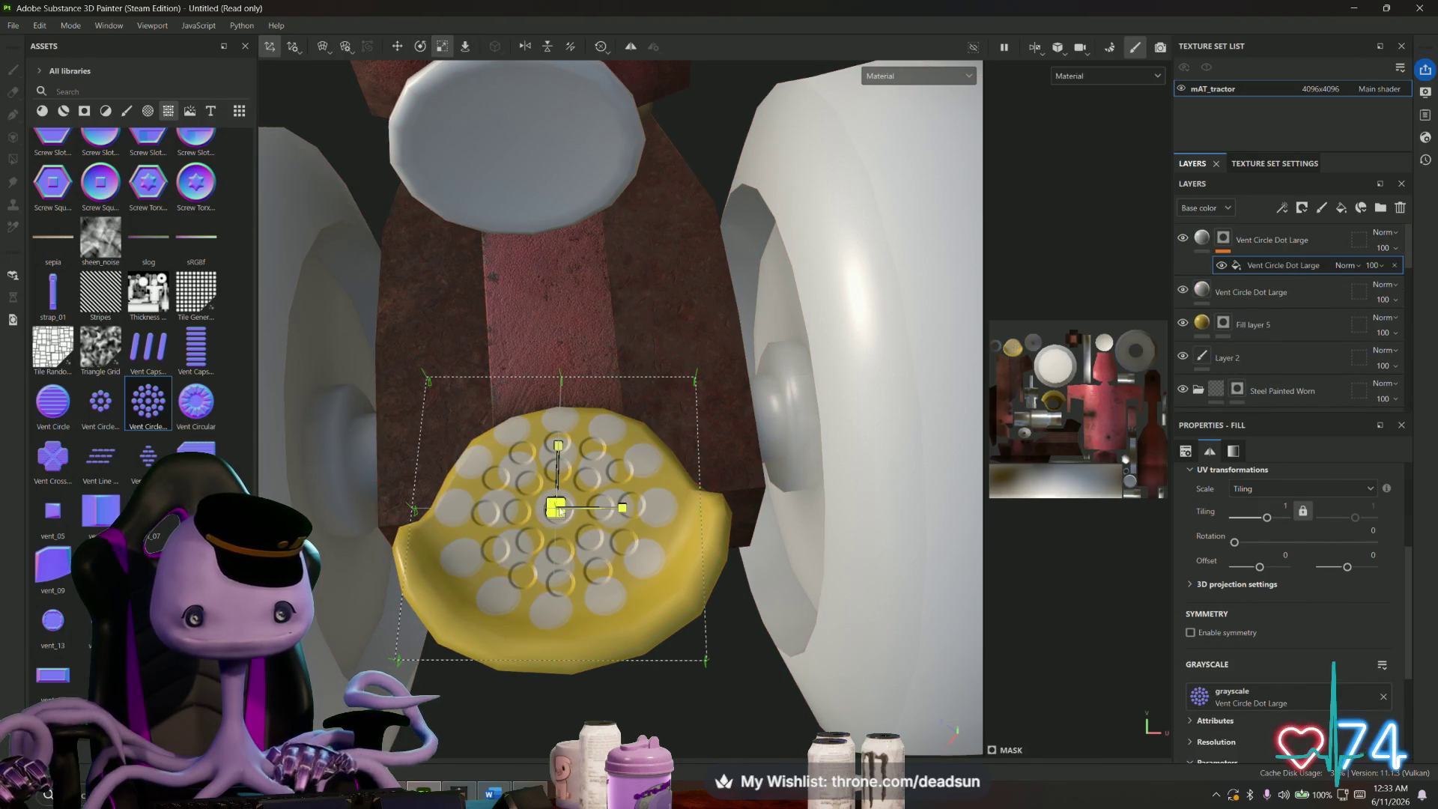
{"action": "left_click_drag", "start_coordinate": [556, 509], "coordinate": [489, 516]}
{"action": "key", "text": "w"}
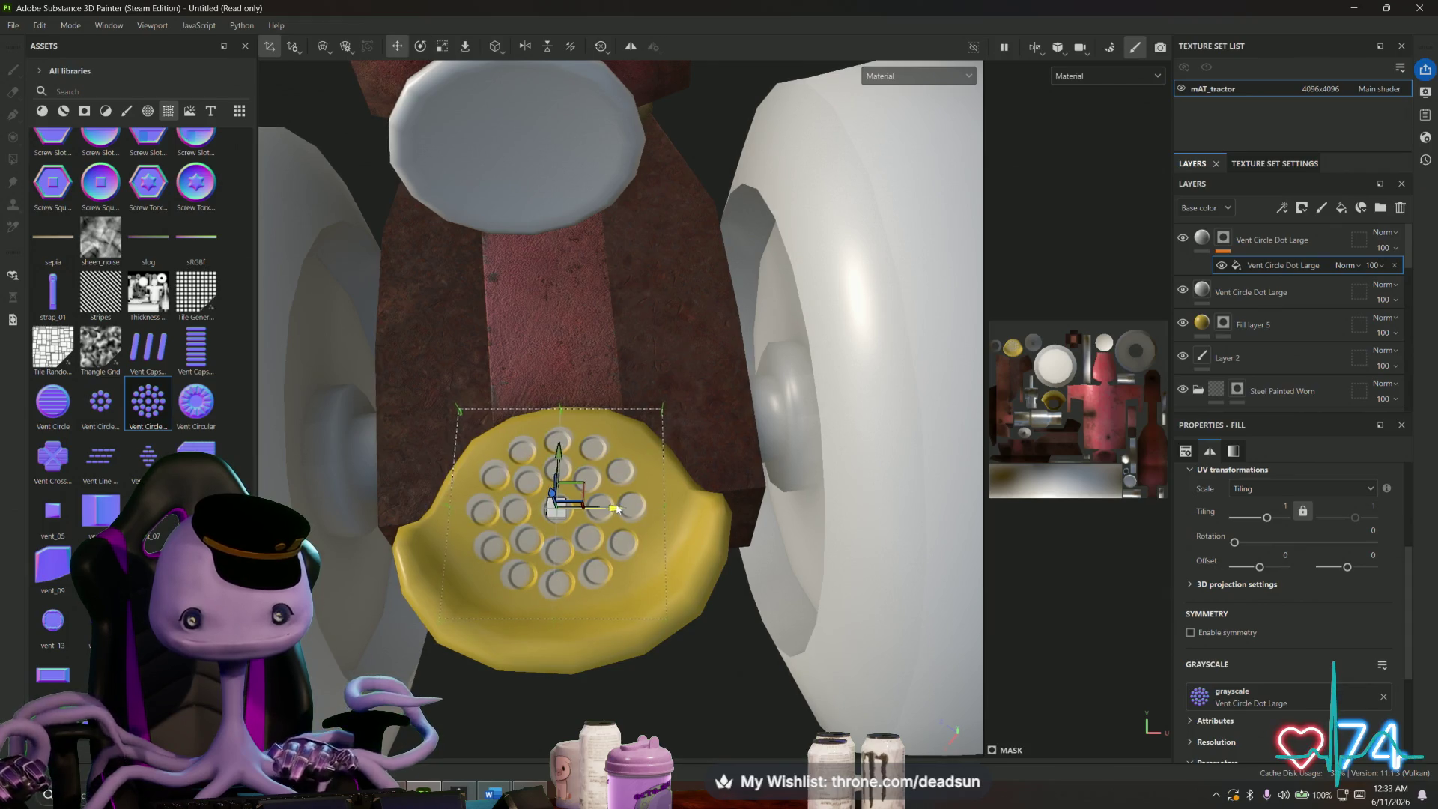
{"action": "scroll", "coordinate": [573, 535], "scroll_direction": "up", "scroll_amount": 2}
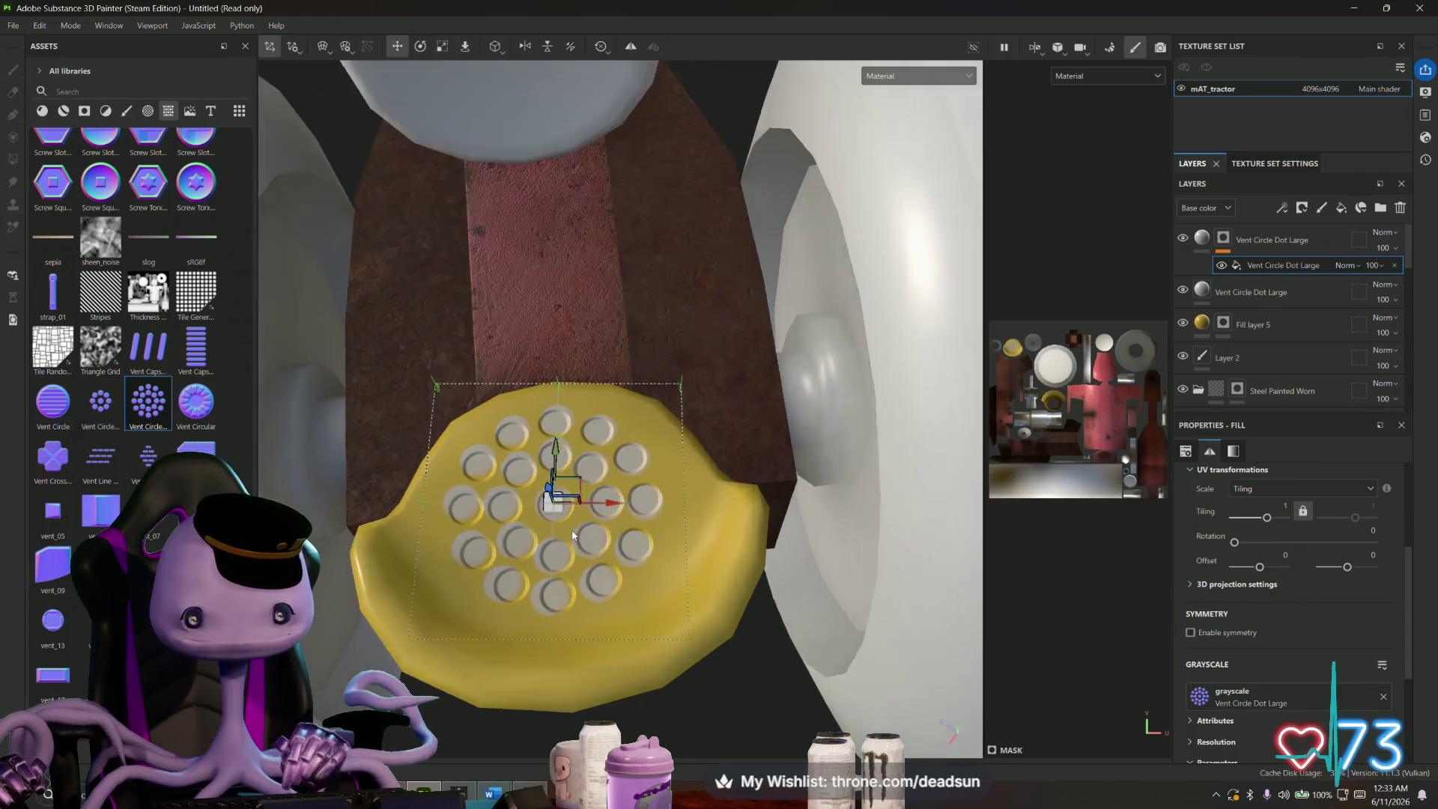
{"action": "scroll", "coordinate": [572, 535], "scroll_direction": "up", "scroll_amount": 1}
- Fine-tune the vent dots: nudge them right, shrink slightly and rotate slightly clockwise
{"action": "key", "text": "e"}
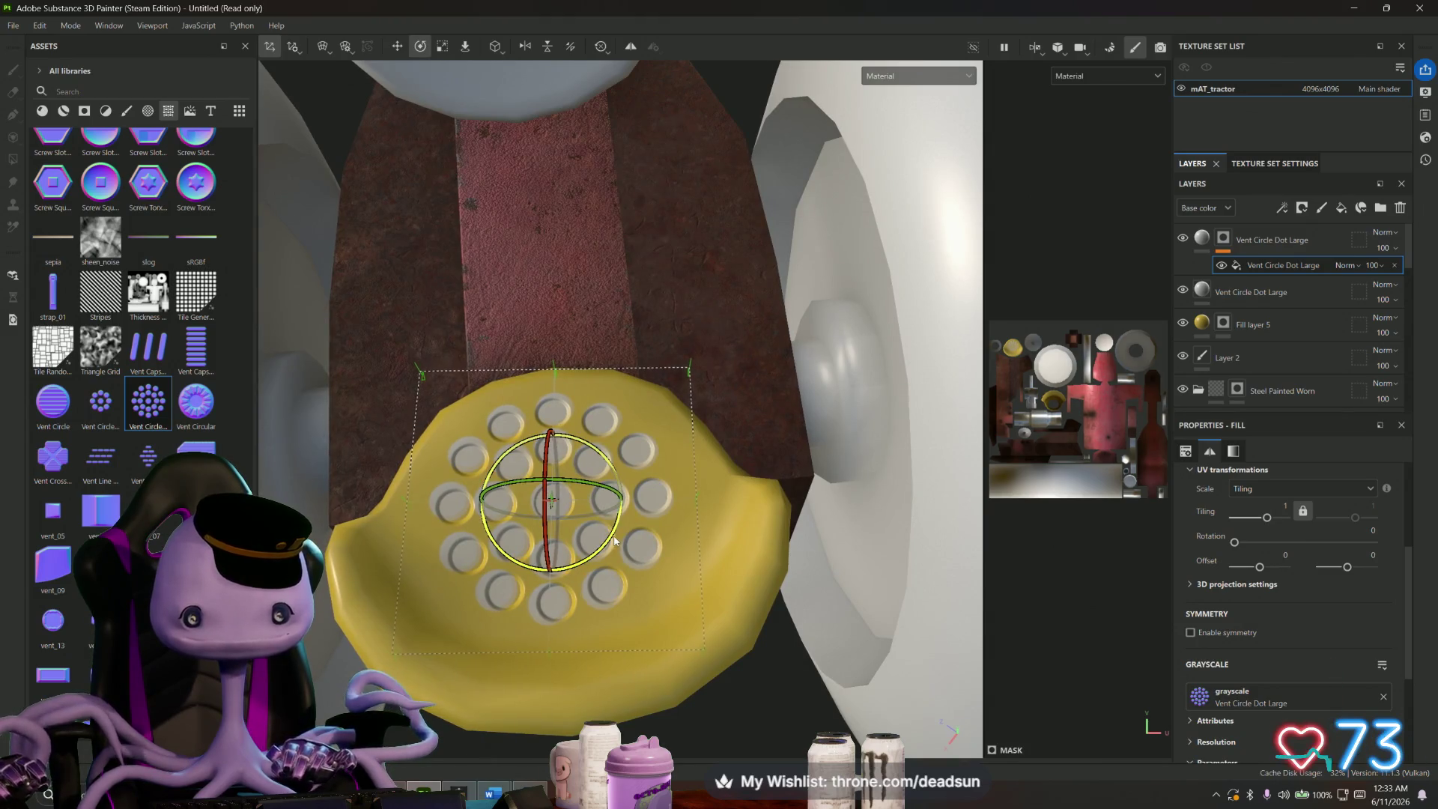
{"action": "key", "text": "w"}
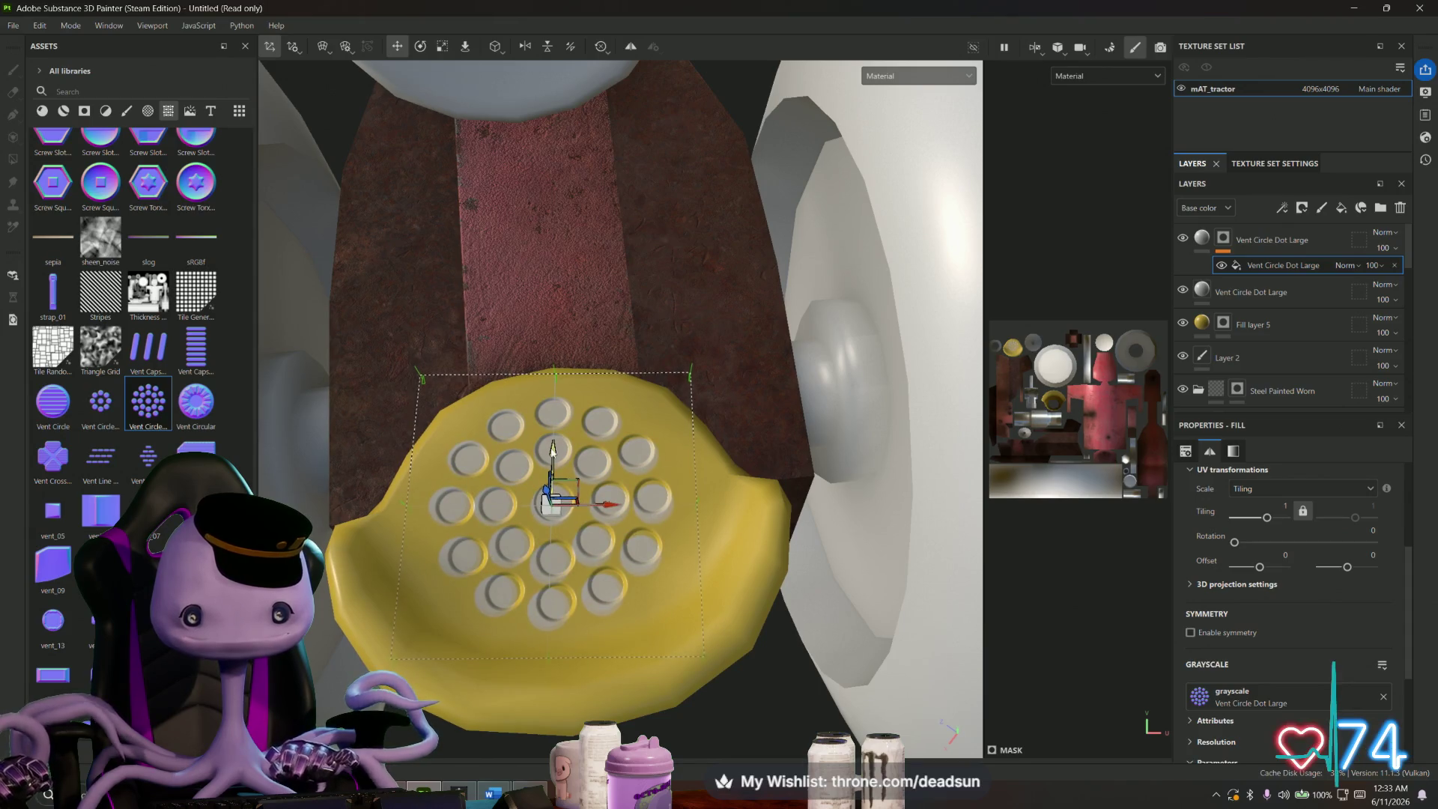
{"action": "left_click_drag", "start_coordinate": [617, 508], "coordinate": [547, 506]}
{"action": "key", "text": "r"}
{"action": "key", "text": "w"}
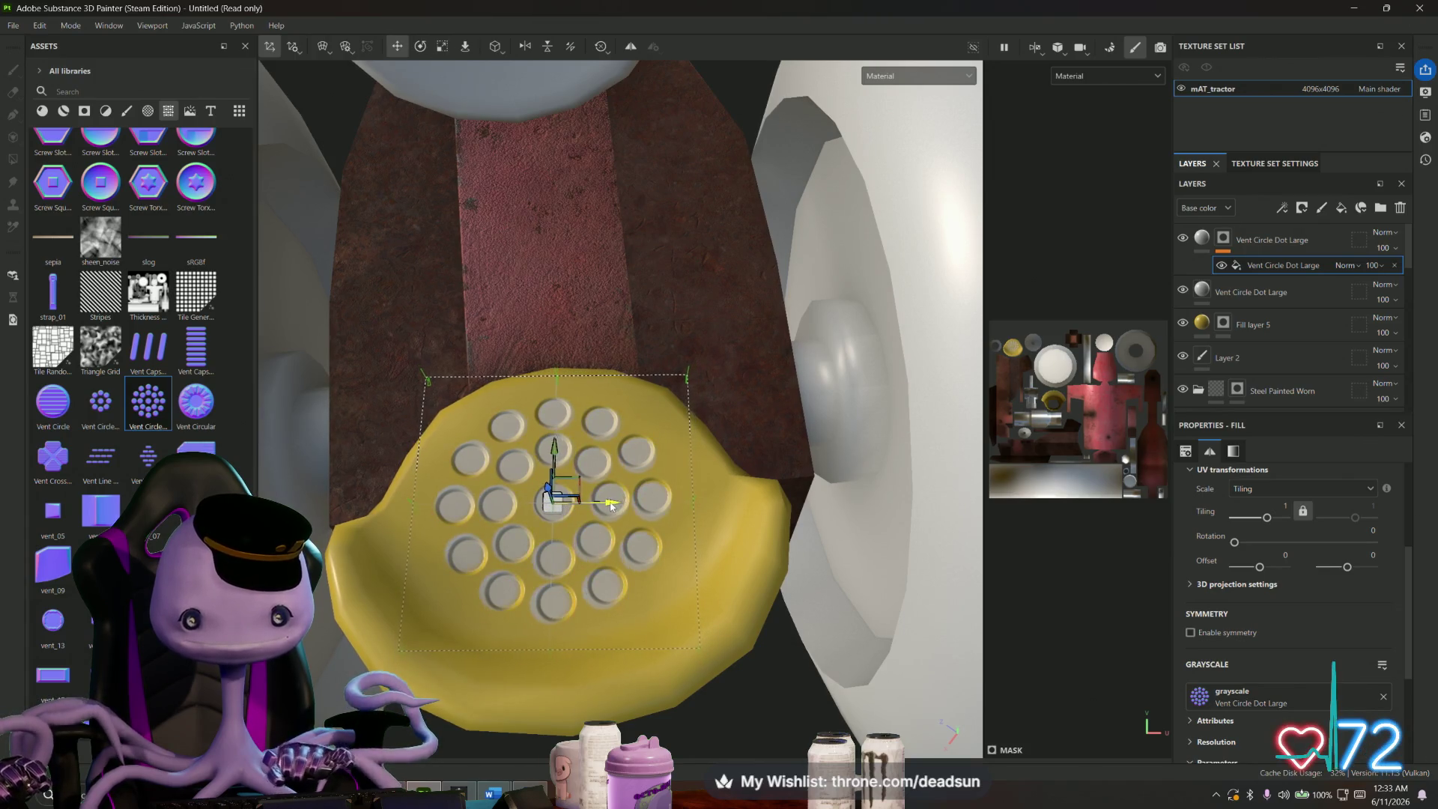
{"action": "key", "text": "e"}
{"action": "left_click_drag", "start_coordinate": [608, 551], "coordinate": [611, 550]}
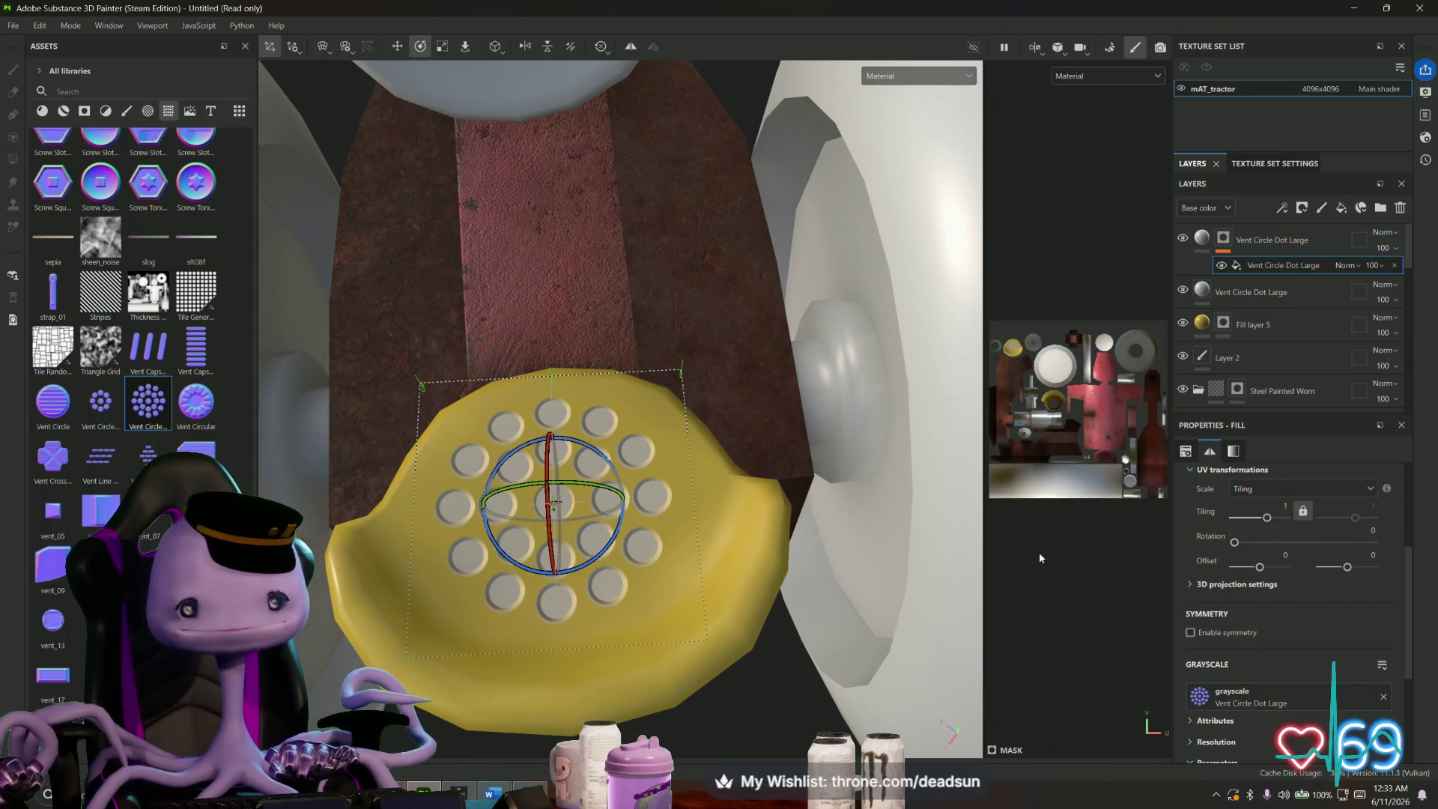
- Filter the Assets panel to brushes and select the Basic Hard brush
{"action": "left_click", "coordinate": [125, 114]}
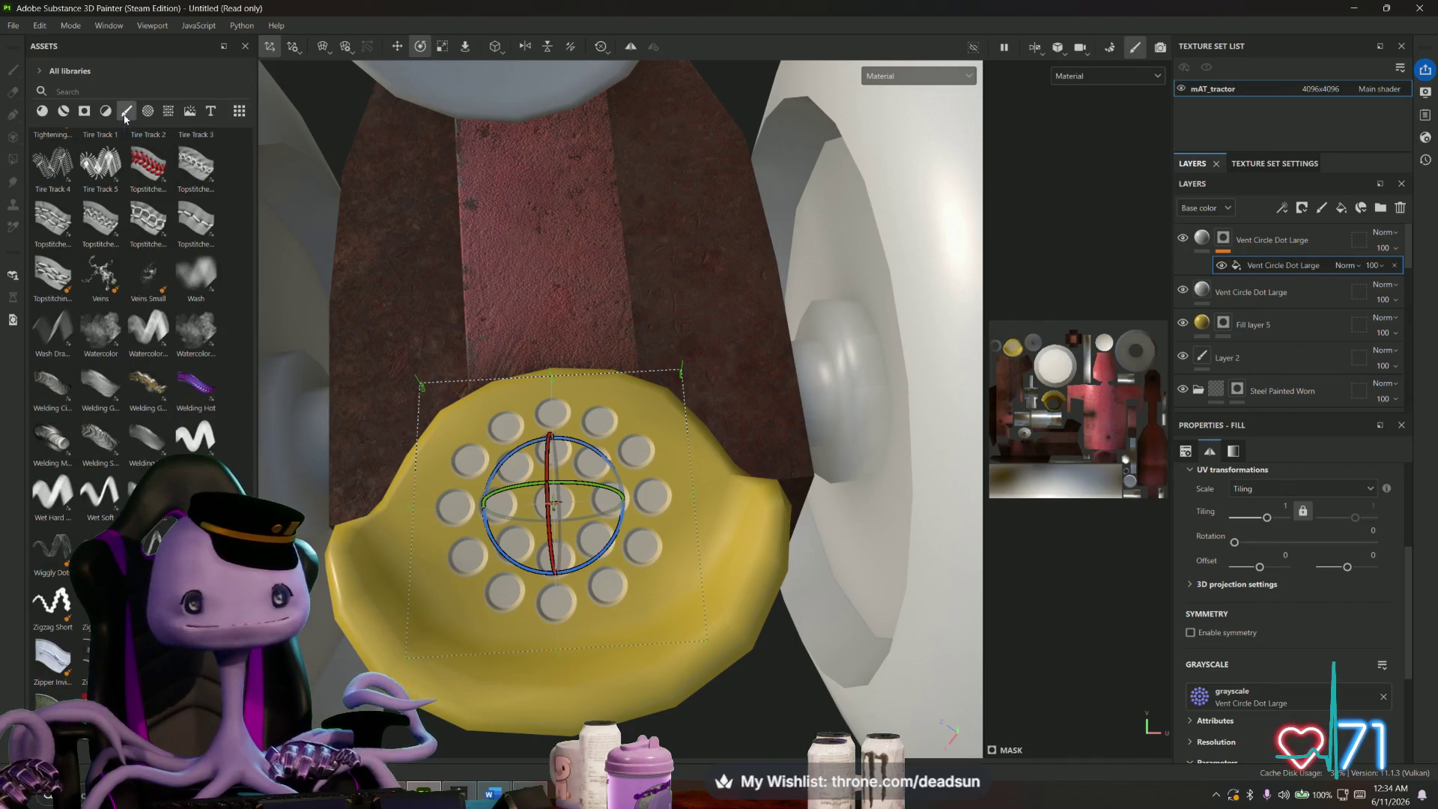
{"action": "scroll", "coordinate": [115, 294], "scroll_direction": "up", "scroll_amount": 10}
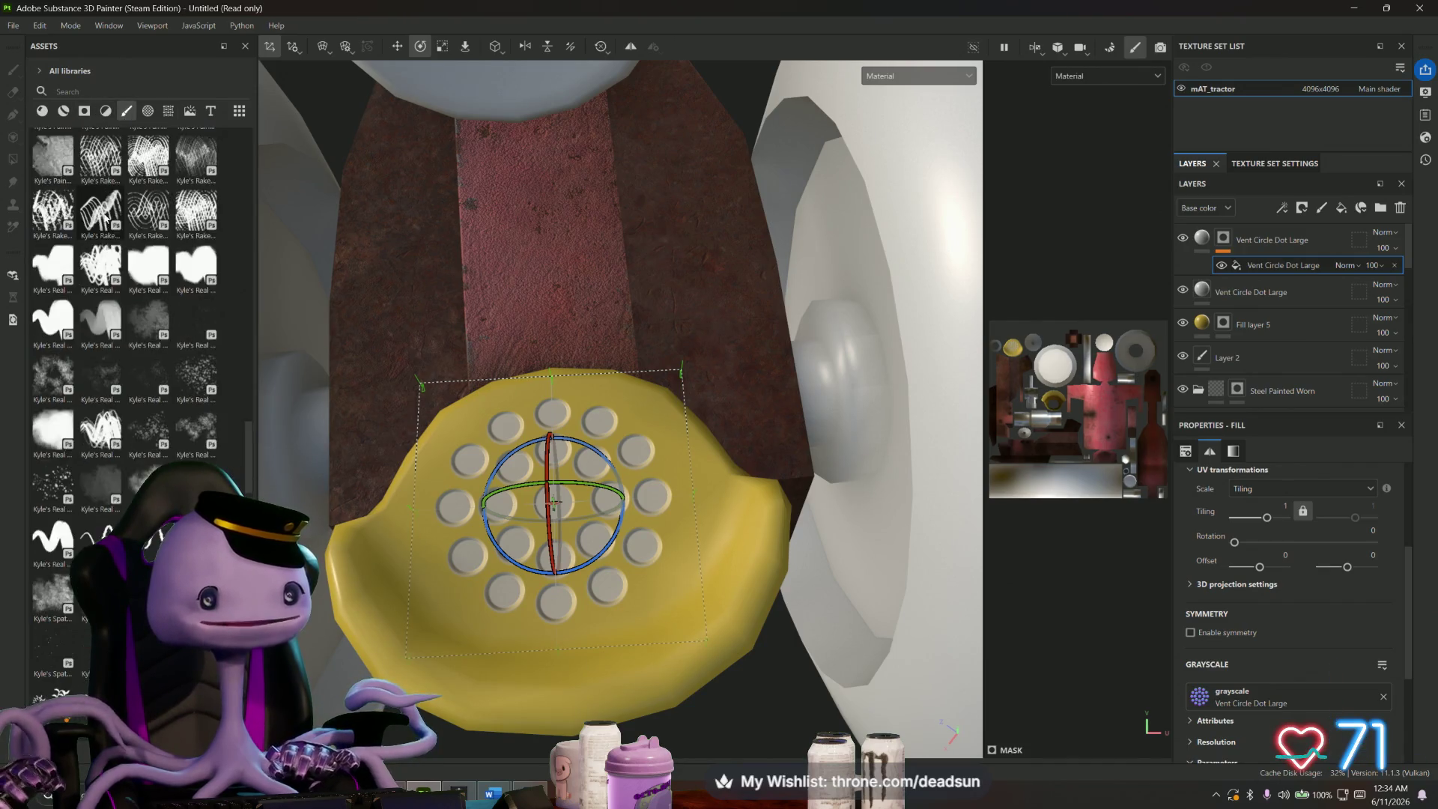
{"action": "scroll", "coordinate": [115, 294], "scroll_direction": "up", "scroll_amount": 10}
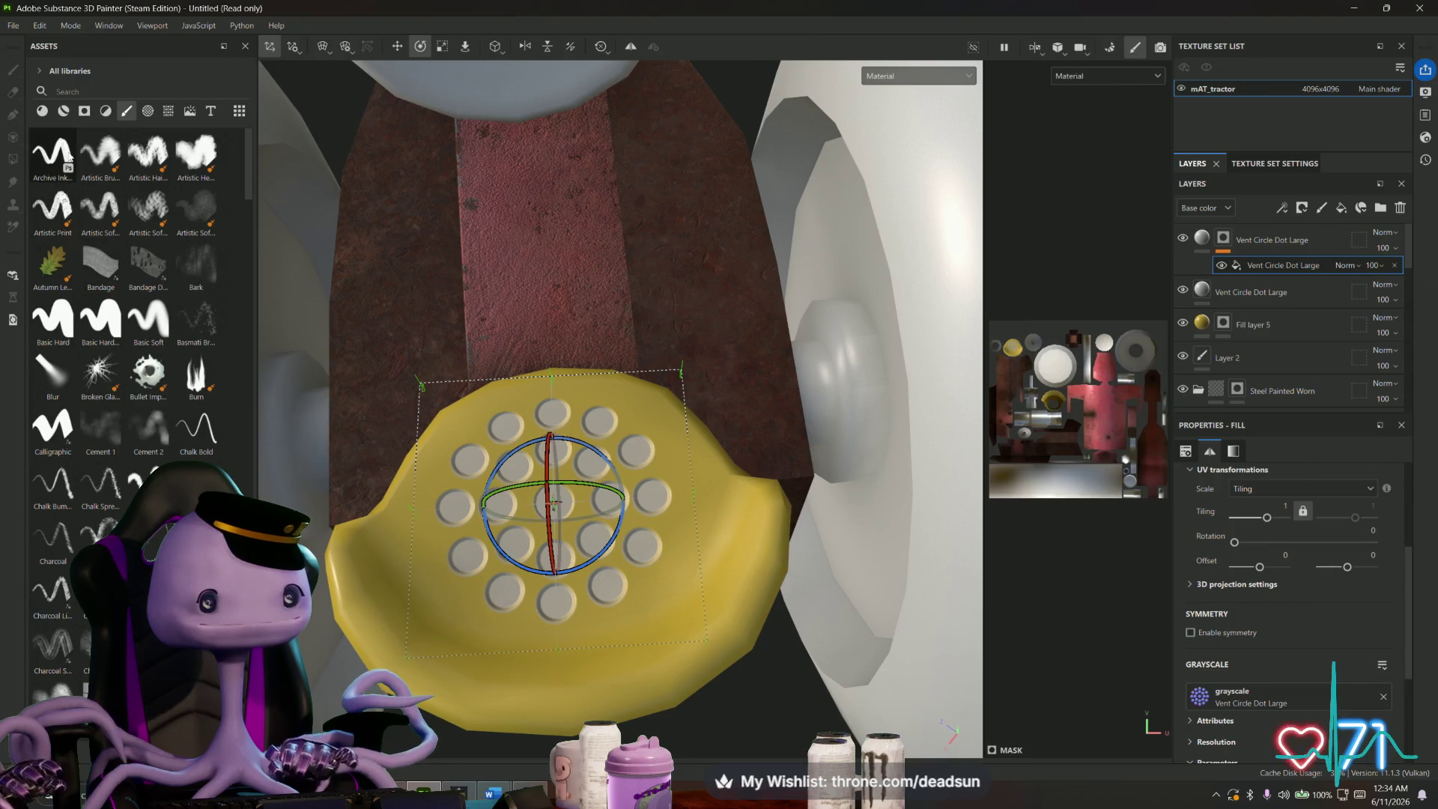
{"action": "left_click", "coordinate": [100, 318]}
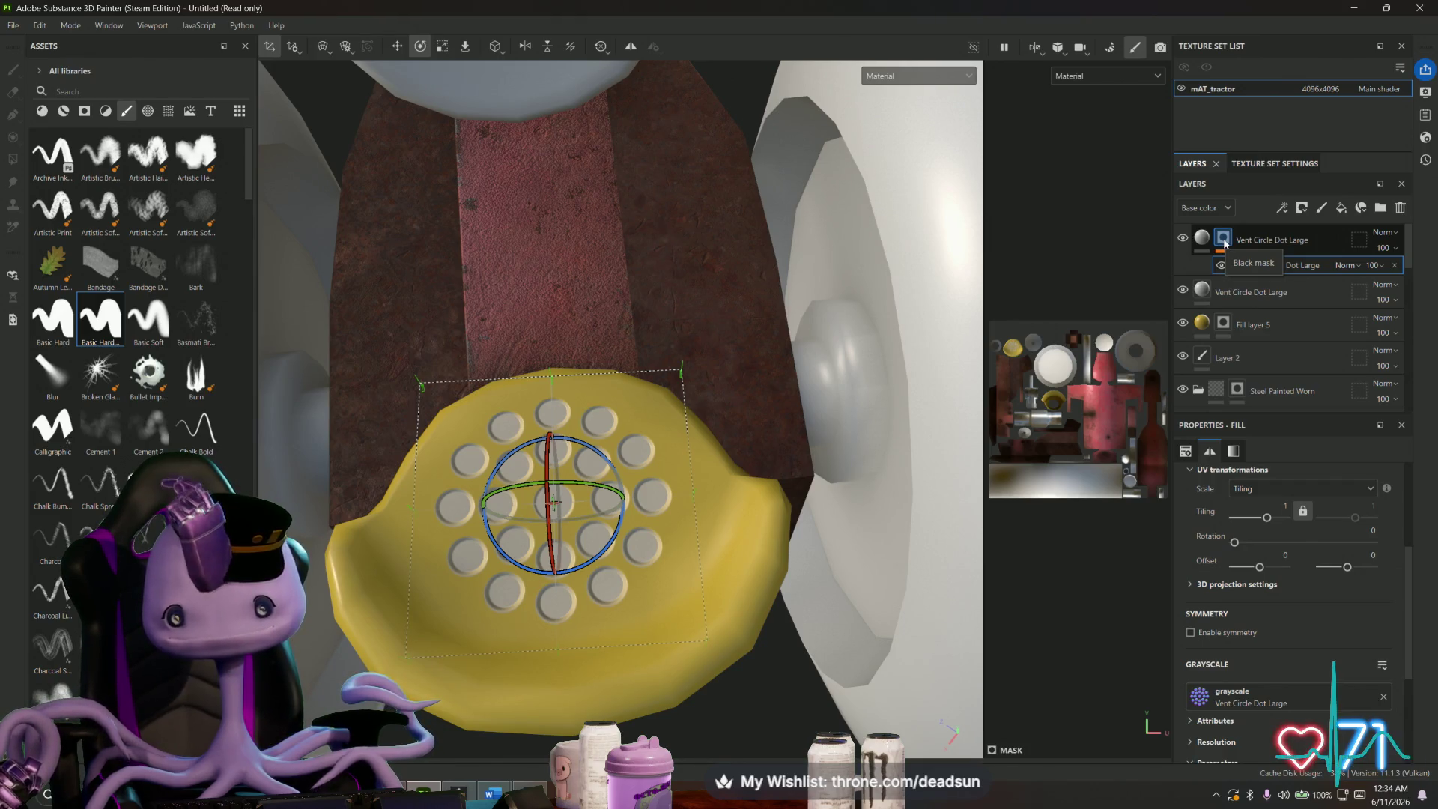
- Set the vent layer fill's base colour to black (000000)
{"action": "left_click", "coordinate": [1224, 239]}
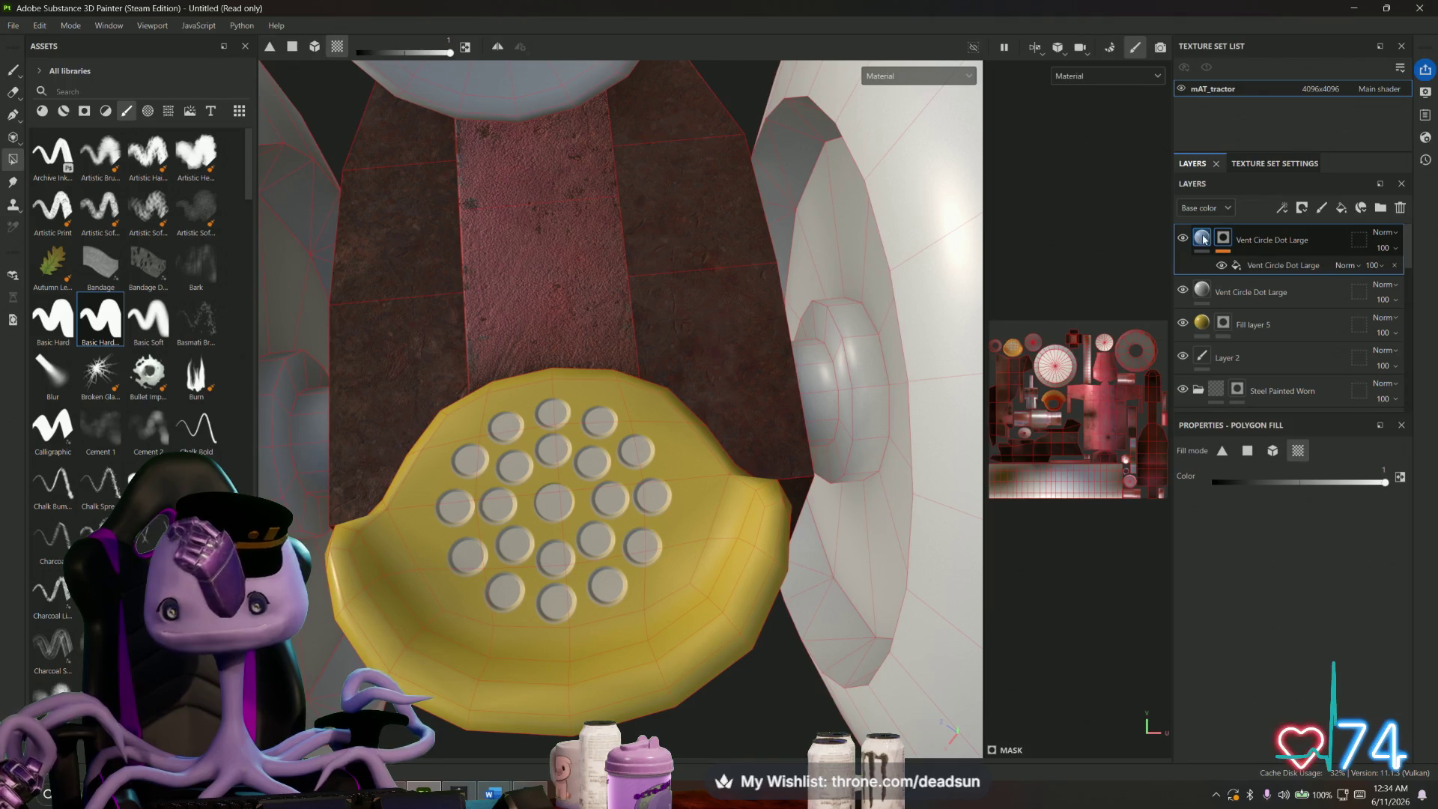
{"action": "left_click", "coordinate": [1202, 238]}
{"action": "left_click", "coordinate": [1295, 704]}
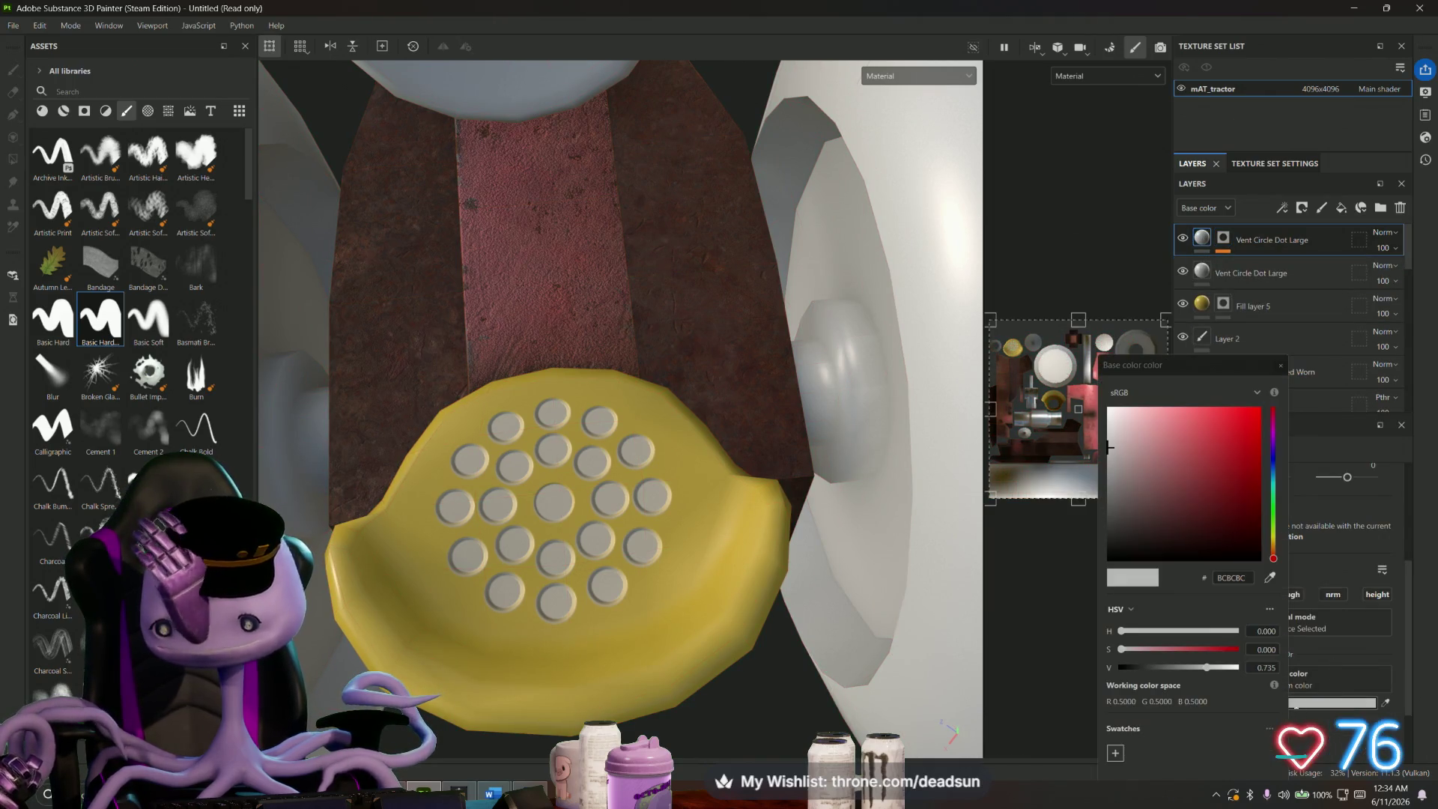
{"action": "left_click_drag", "start_coordinate": [1207, 525], "coordinate": [1091, 594]}
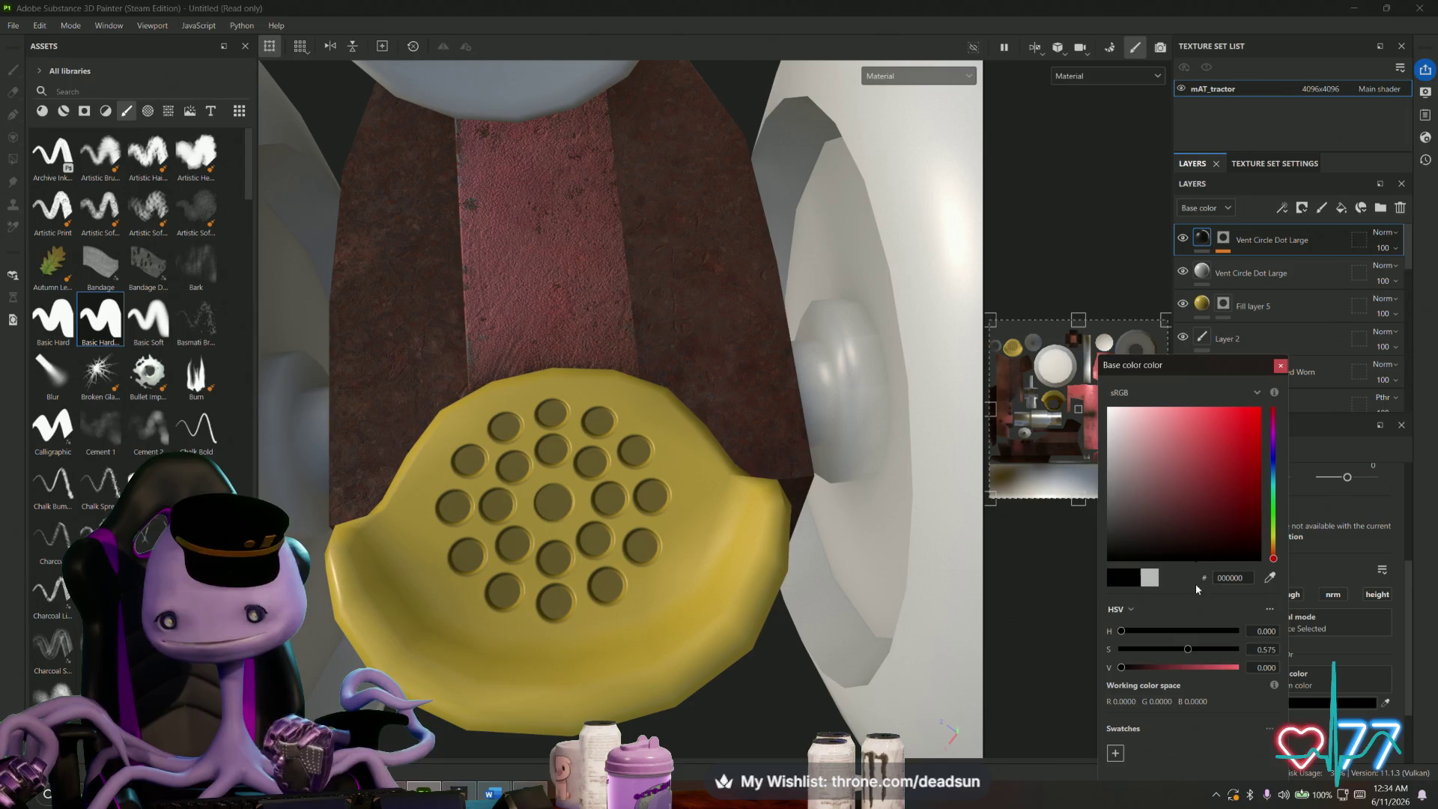
{"action": "left_click", "coordinate": [1082, 585]}
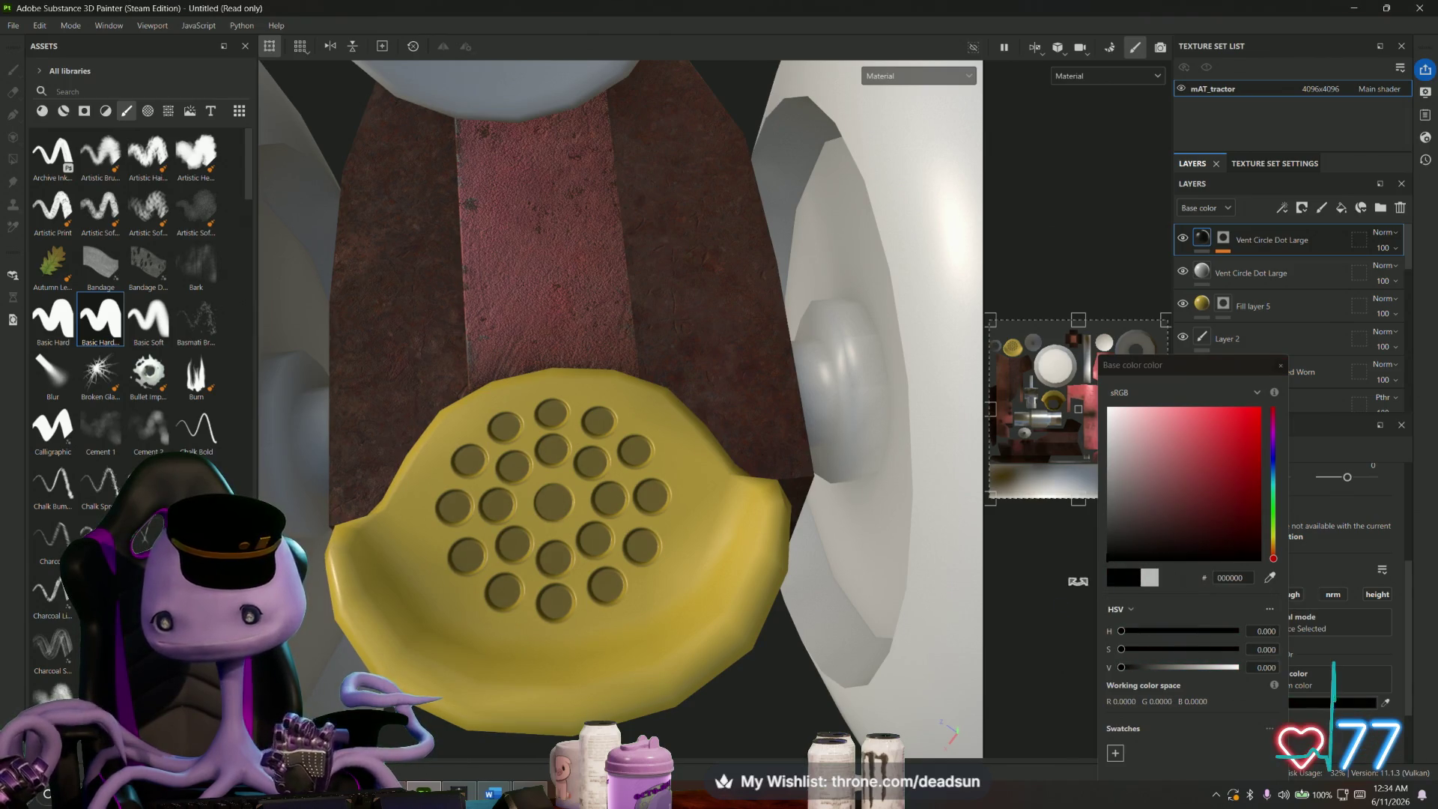
{"action": "left_click", "coordinate": [1279, 364]}
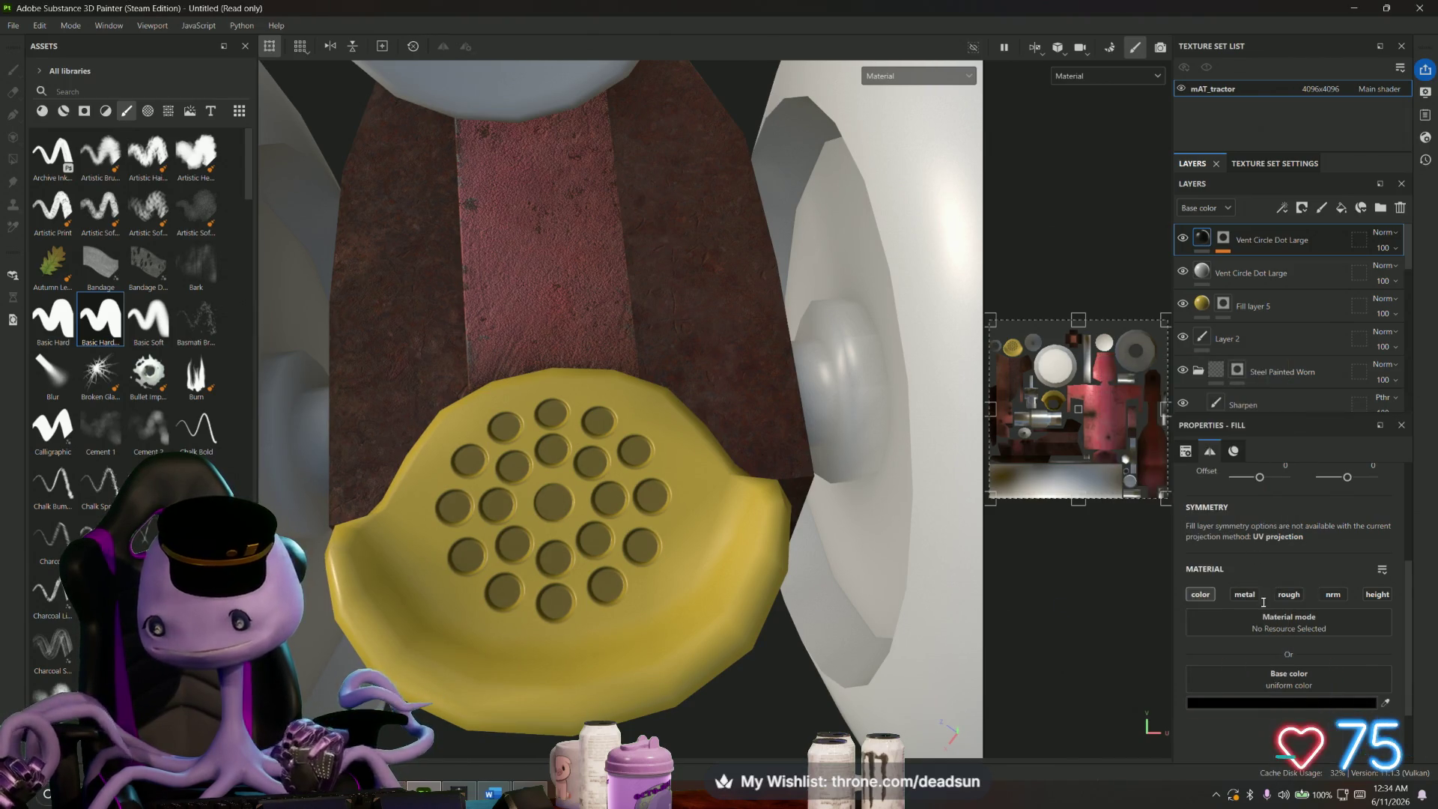
- Add height and metallic channels to the vent fill, with Height 0 and Metallic 1
{"action": "scroll", "coordinate": [1284, 700], "scroll_direction": "down", "scroll_amount": 2}
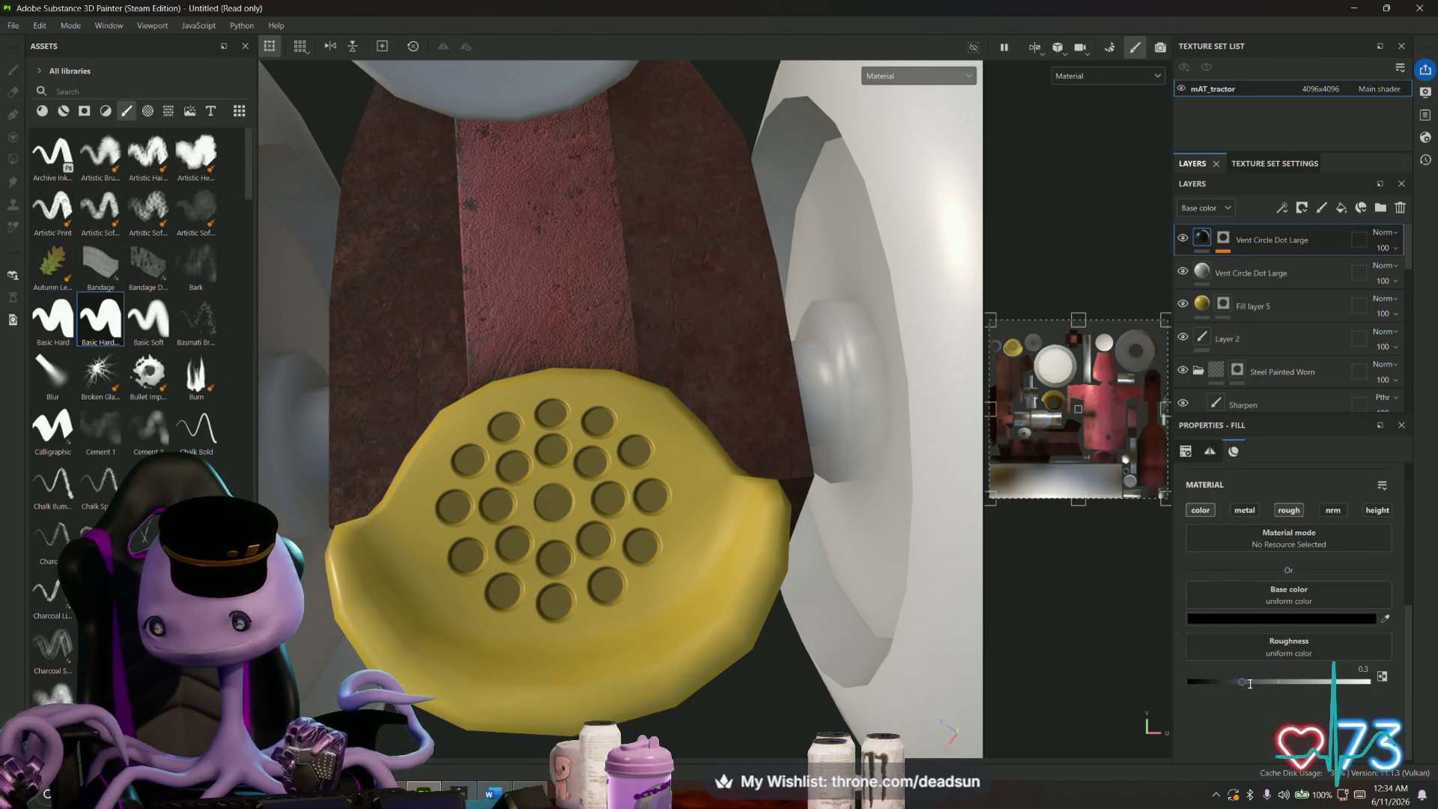
{"action": "left_click", "coordinate": [1387, 513]}
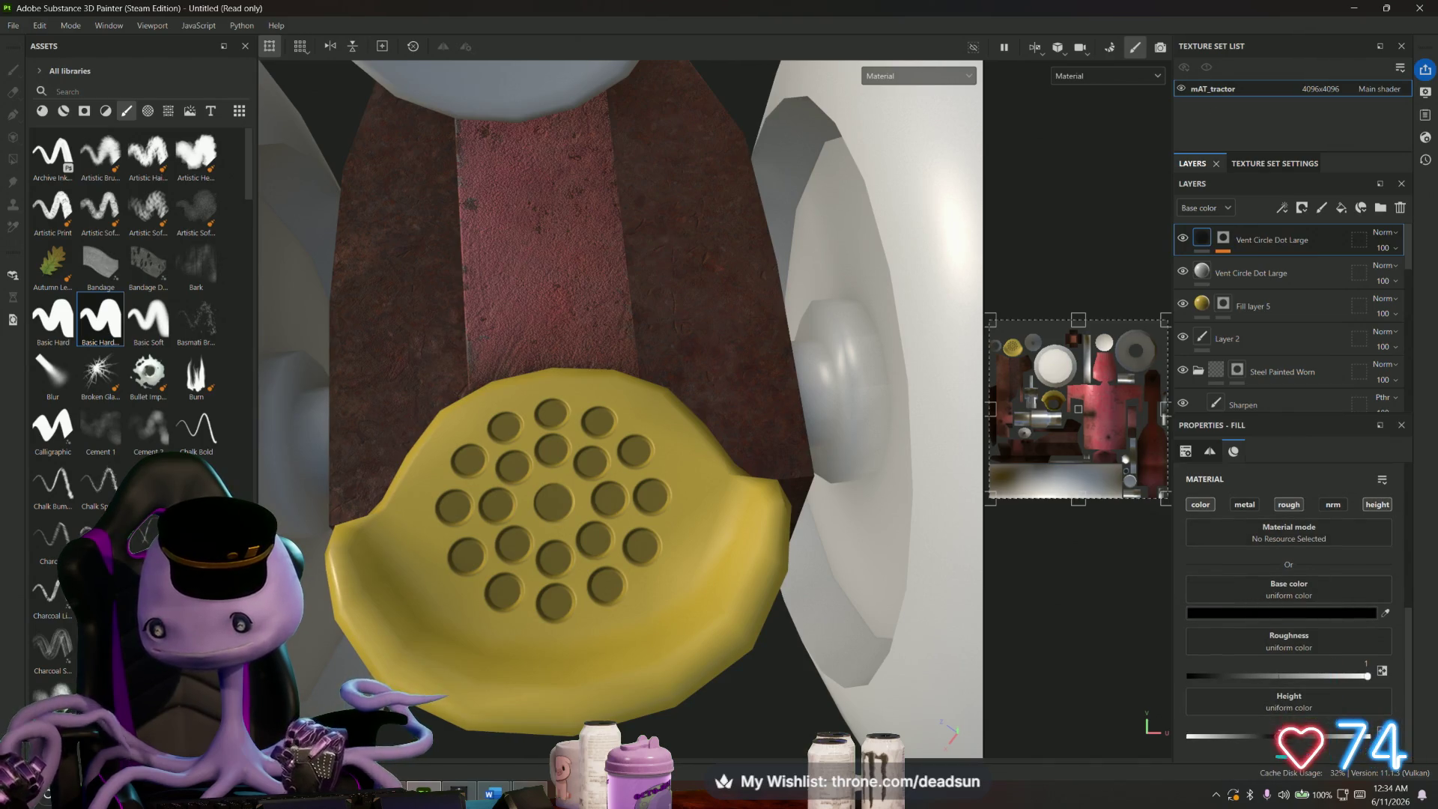
{"action": "left_click_drag", "start_coordinate": [1288, 736], "coordinate": [1116, 732]}
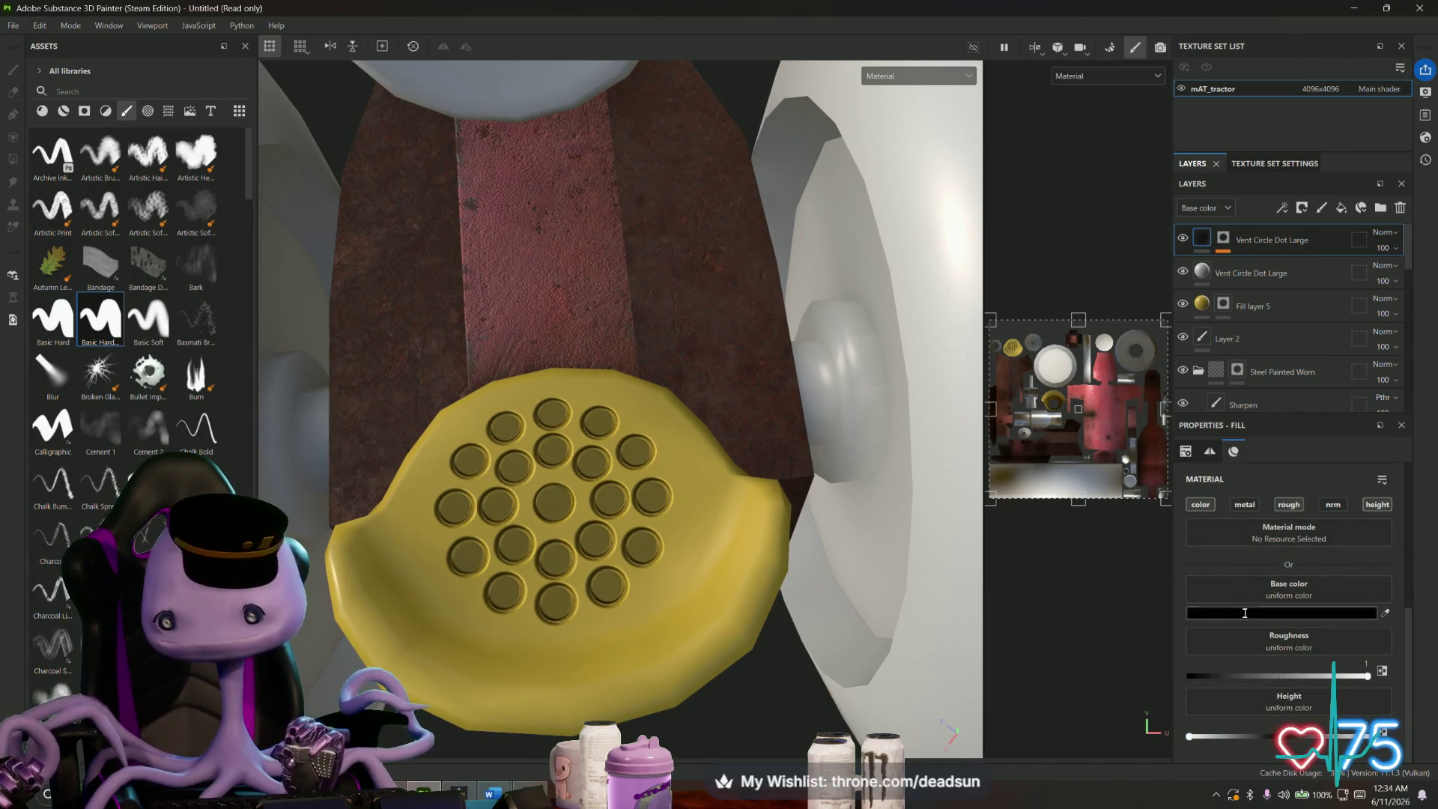
{"action": "left_click", "coordinate": [1245, 505]}
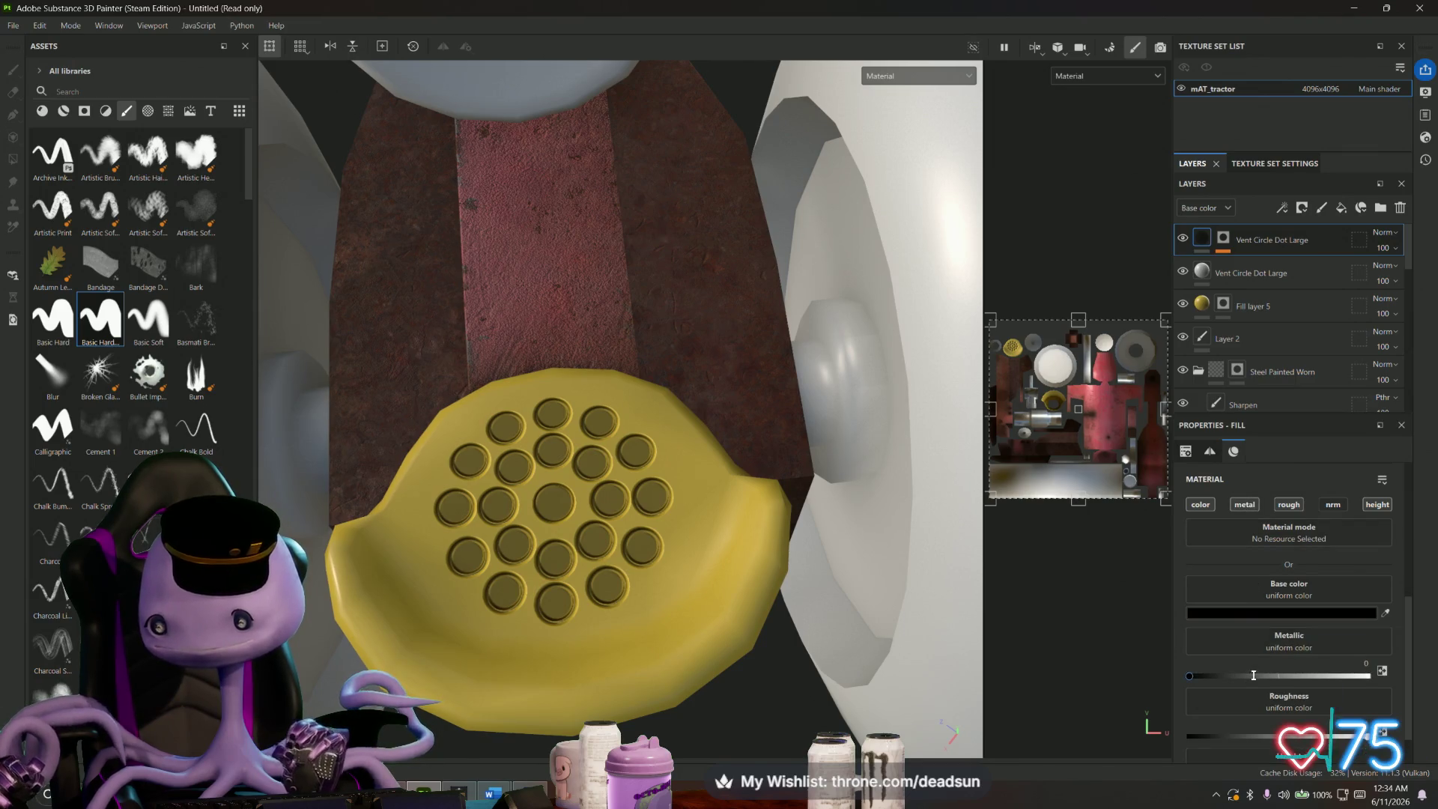
{"action": "scroll", "coordinate": [1252, 675], "scroll_direction": "down", "scroll_amount": 1}
{"action": "left_click_drag", "start_coordinate": [1290, 628], "coordinate": [1367, 633]}
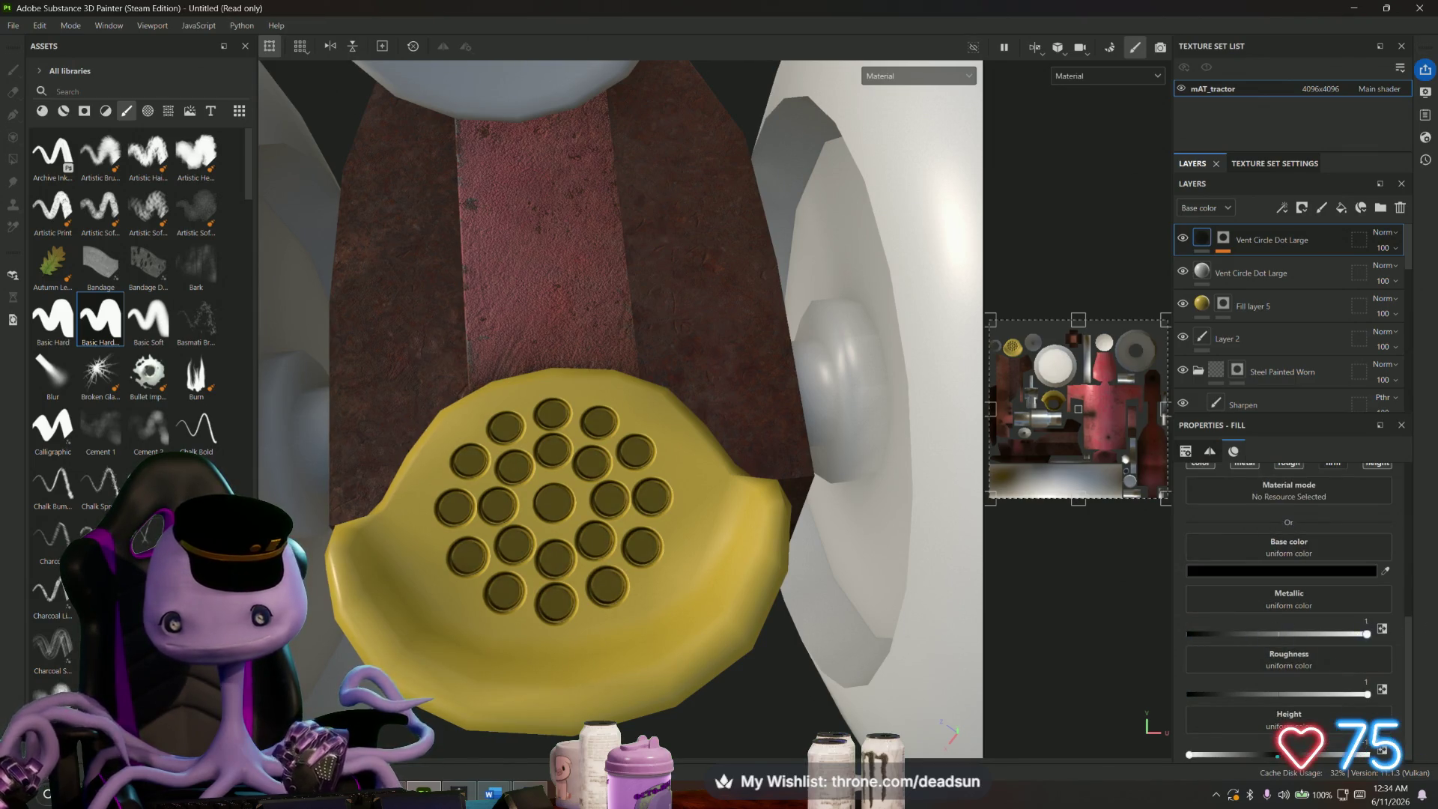
- Zoom out and orbit around the whole tractor to review the metallic vent dots
{"action": "mouse_move", "coordinate": [987, 576]}
{"action": "left_mouse_down"}
{"action": "mouse_move", "coordinate": [801, 416]}
{"action": "mouse_move", "coordinate": [581, 587]}
{"action": "mouse_move", "coordinate": [563, 637]}
{"action": "mouse_move", "coordinate": [540, 567]}
{"action": "mouse_move", "coordinate": [549, 501]}
{"action": "left_mouse_up"}
{"action": "scroll", "coordinate": [801, 416], "scroll_direction": "down", "scroll_amount": 10}
{"action": "scroll", "coordinate": [550, 501], "scroll_direction": "down", "scroll_amount": 6}
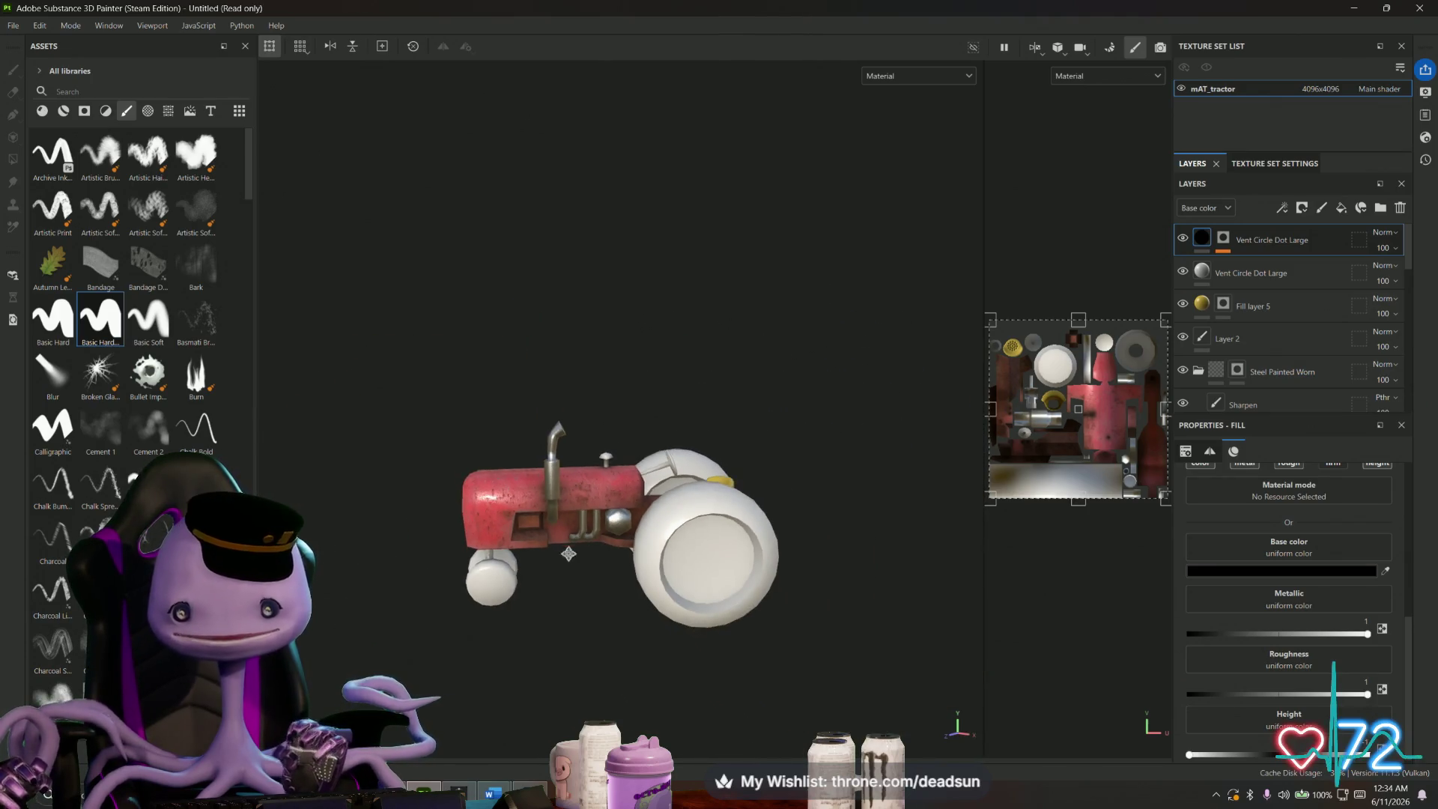
{"action": "mouse_move", "coordinate": [524, 562]}
{"action": "left_mouse_down"}
{"action": "mouse_move", "coordinate": [287, 425]}
{"action": "mouse_move", "coordinate": [404, 486]}
{"action": "mouse_move", "coordinate": [639, 563]}
{"action": "mouse_move", "coordinate": [637, 536]}
{"action": "mouse_move", "coordinate": [590, 541]}
{"action": "left_mouse_up"}
{"action": "scroll", "coordinate": [637, 527], "scroll_direction": "up", "scroll_amount": 3}
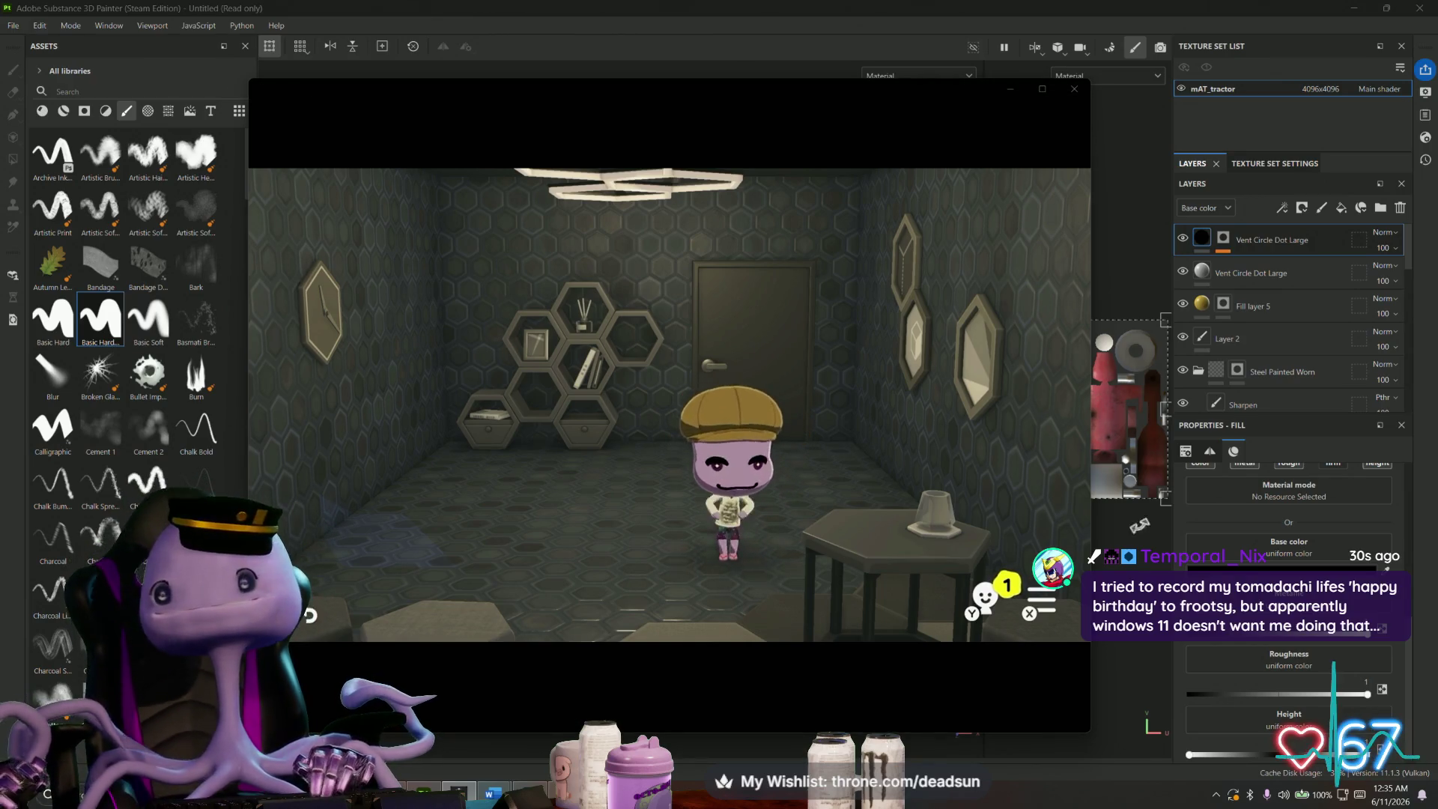
- Set the capture clip to repeat, pause it, and search Windows for 'premer'
{"action": "left_click", "coordinate": [780, 699]}
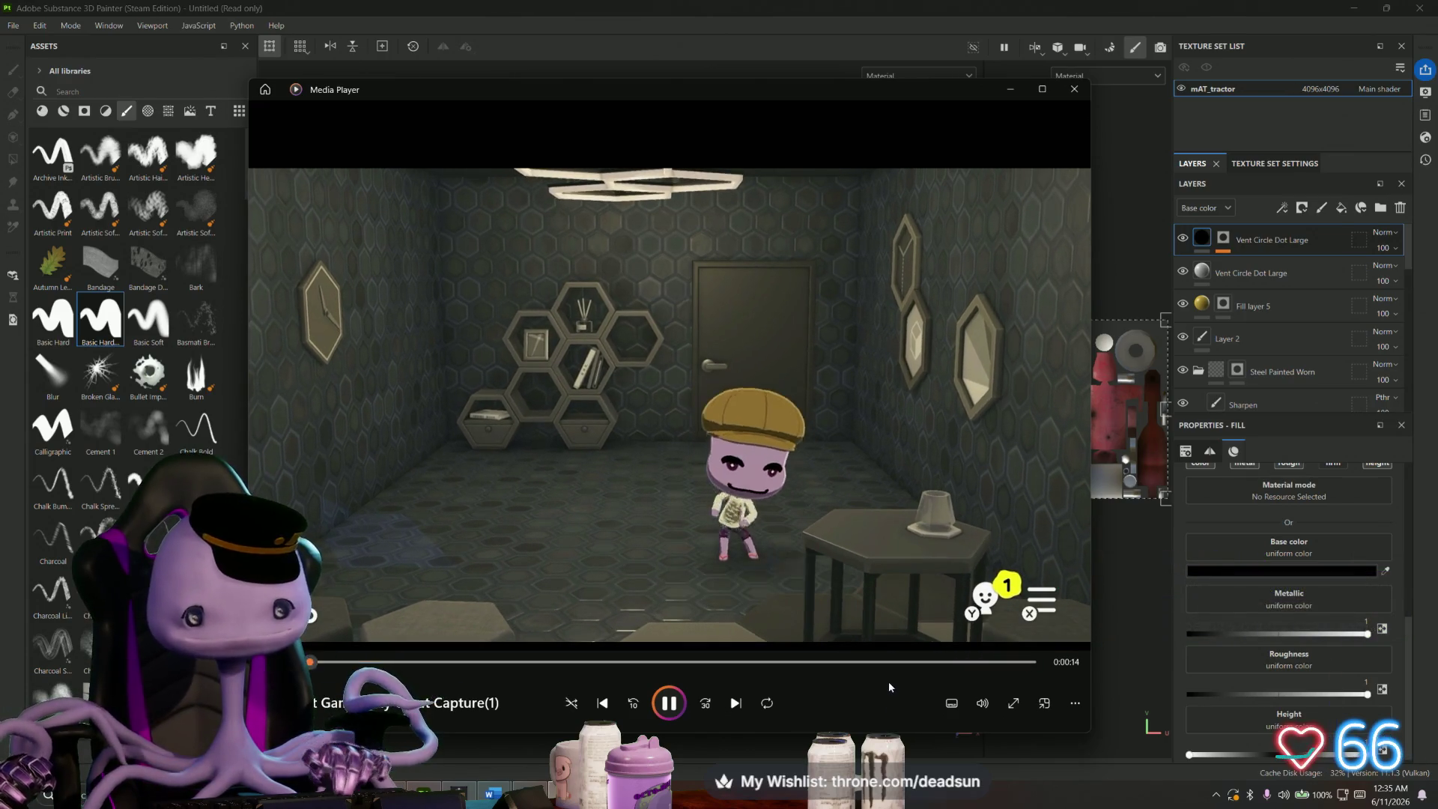
{"action": "left_click", "coordinate": [672, 705]}
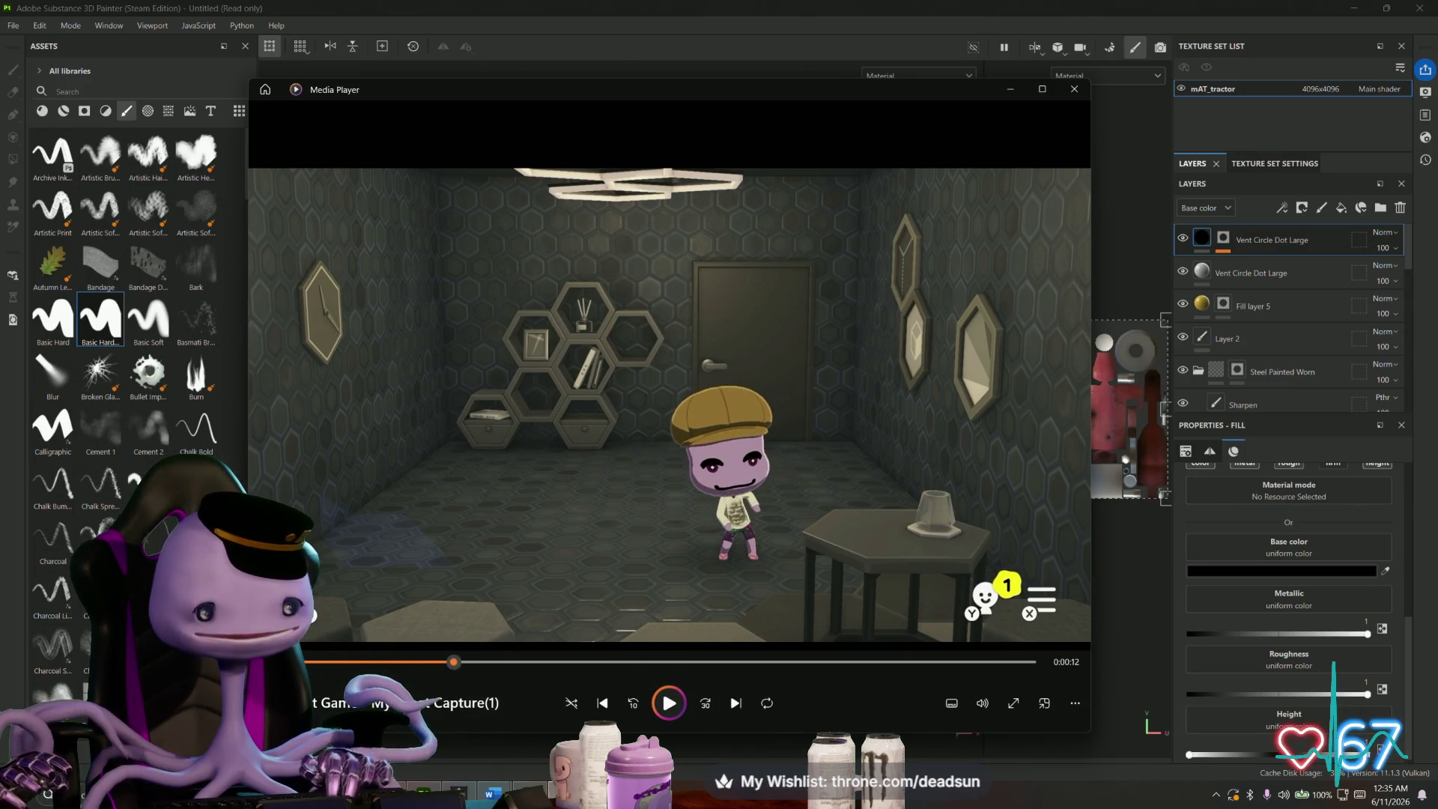
{"action": "key", "text": "super+s"}
{"action": "type", "text": "premer"}
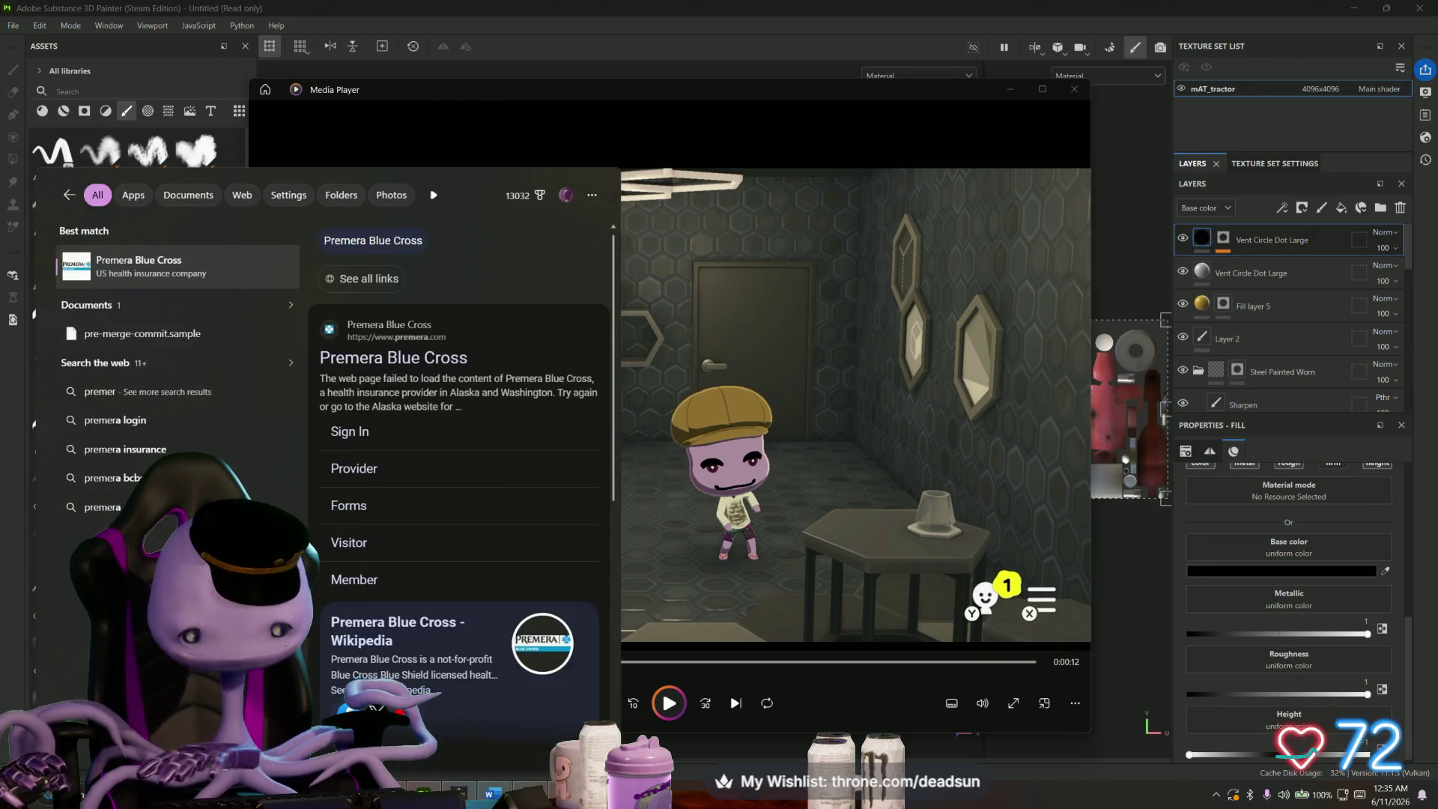
- Trim the search to 'prem' and launch Adobe Premiere Pro 2026
{"action": "key", "text": "BackSpace"}
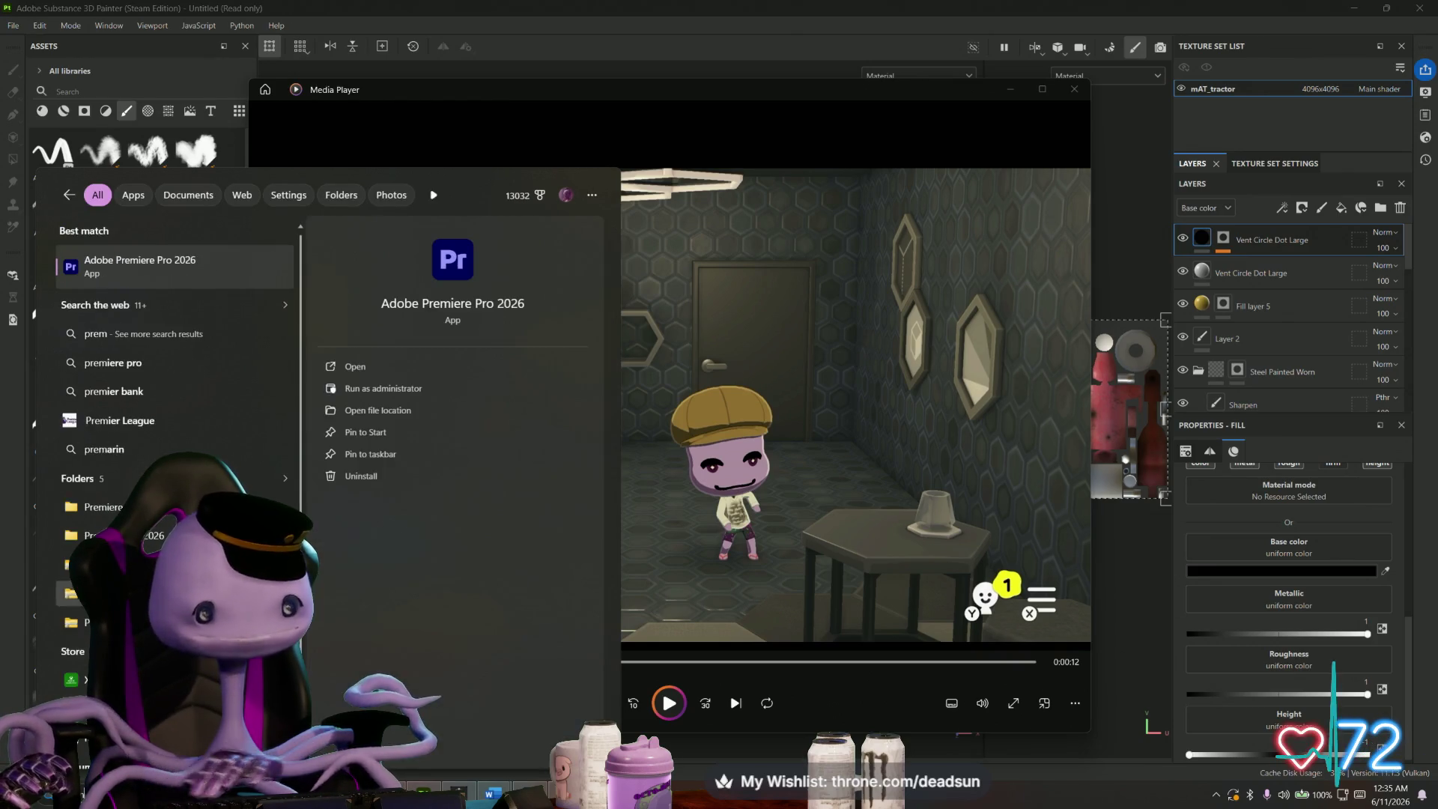
{"action": "left_click", "coordinate": [177, 277]}
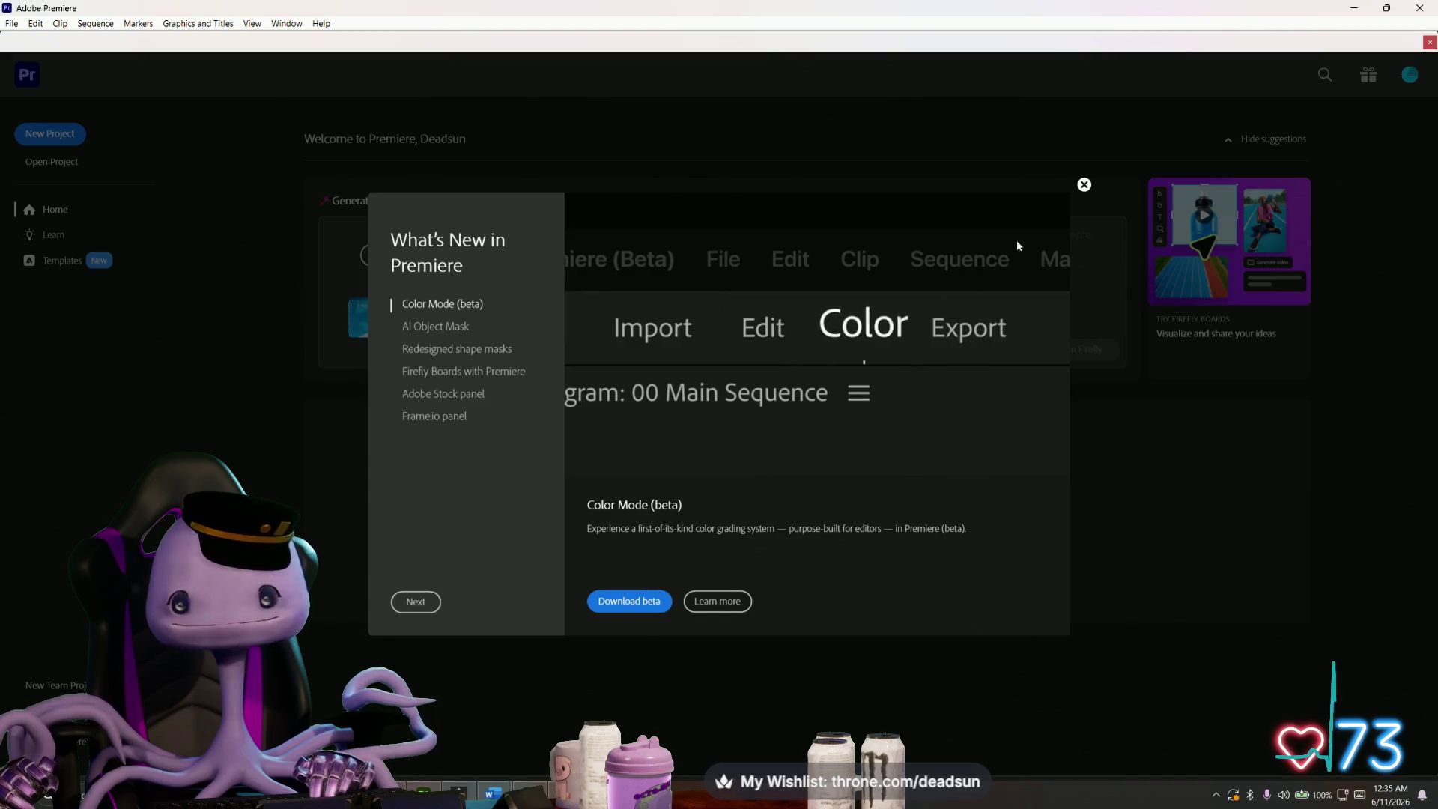
- Dismiss What's New and create a new project named 'deadsunDance'
{"action": "left_click", "coordinate": [1083, 184]}
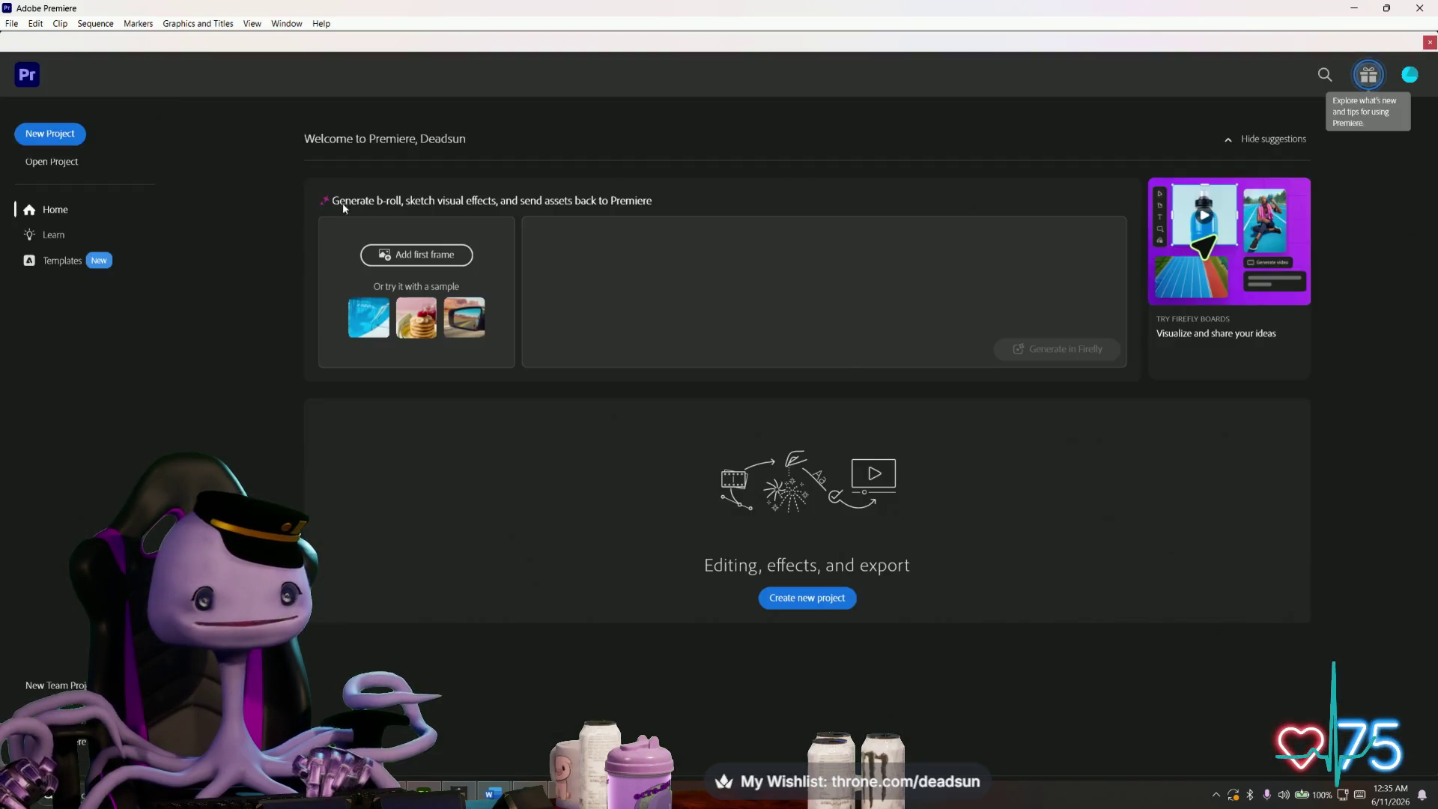
{"action": "left_click", "coordinate": [52, 134]}
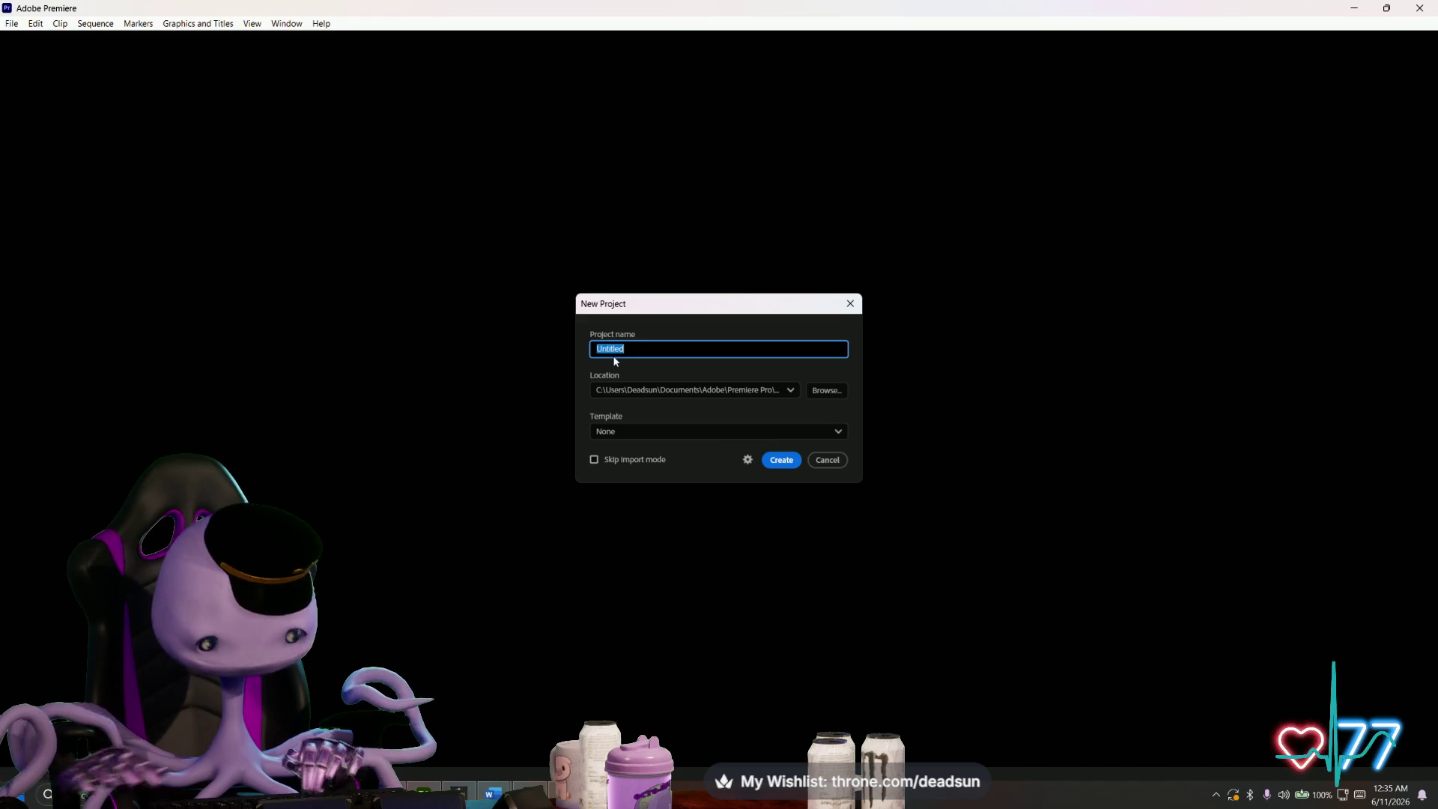
{"action": "type", "text": "dead"}
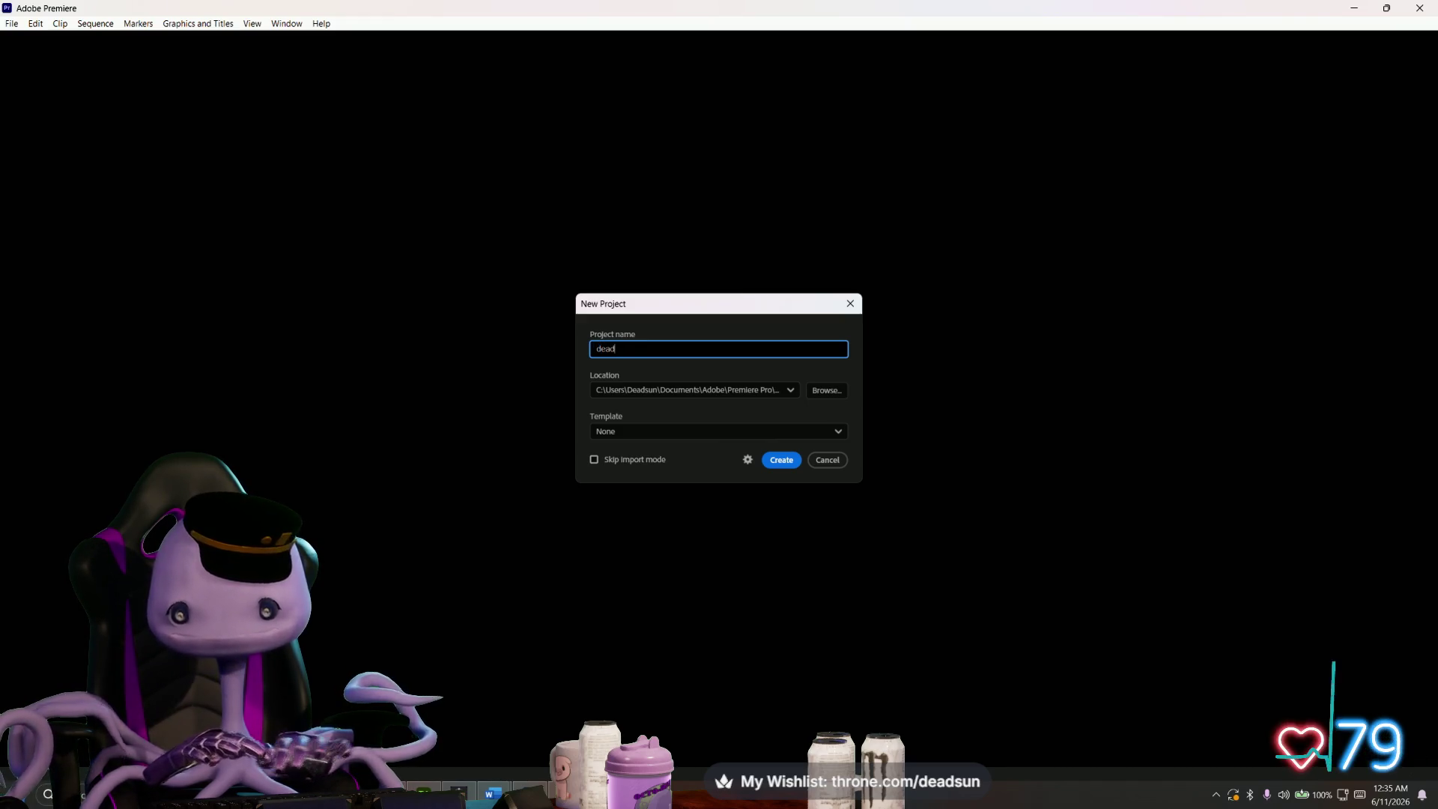
{"action": "type", "text": "sun"}
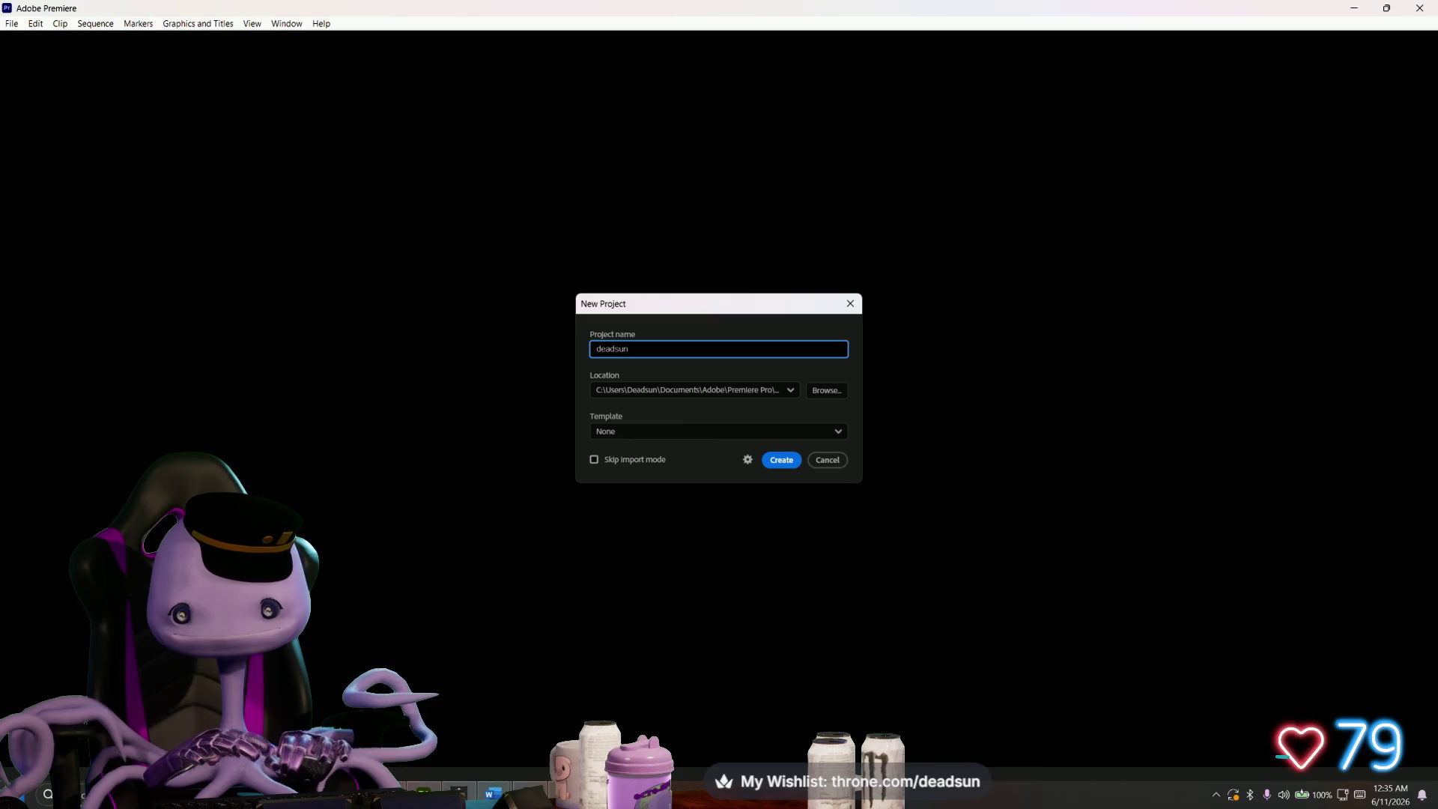
{"action": "type", "text": "Dance"}
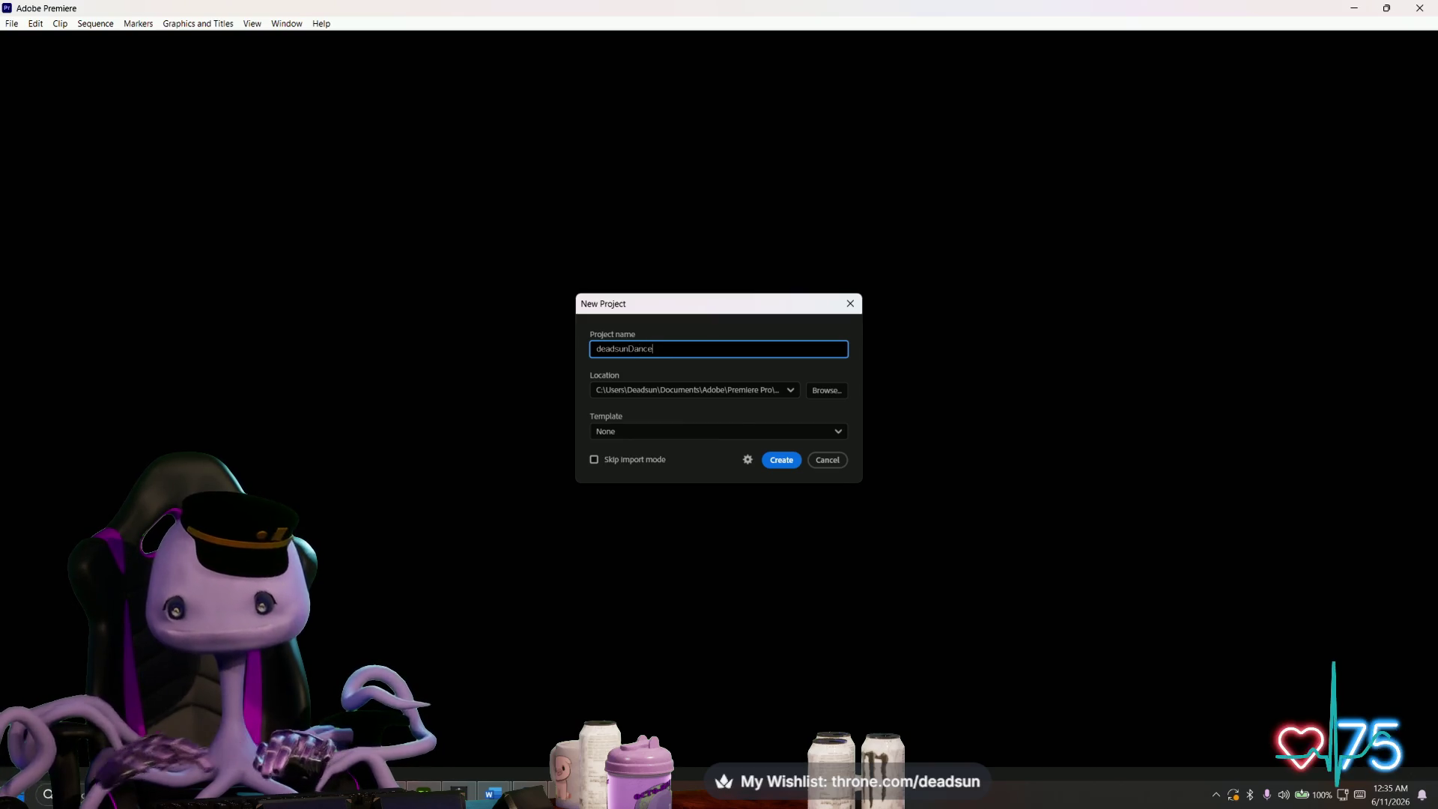
{"action": "left_click", "coordinate": [782, 461]}
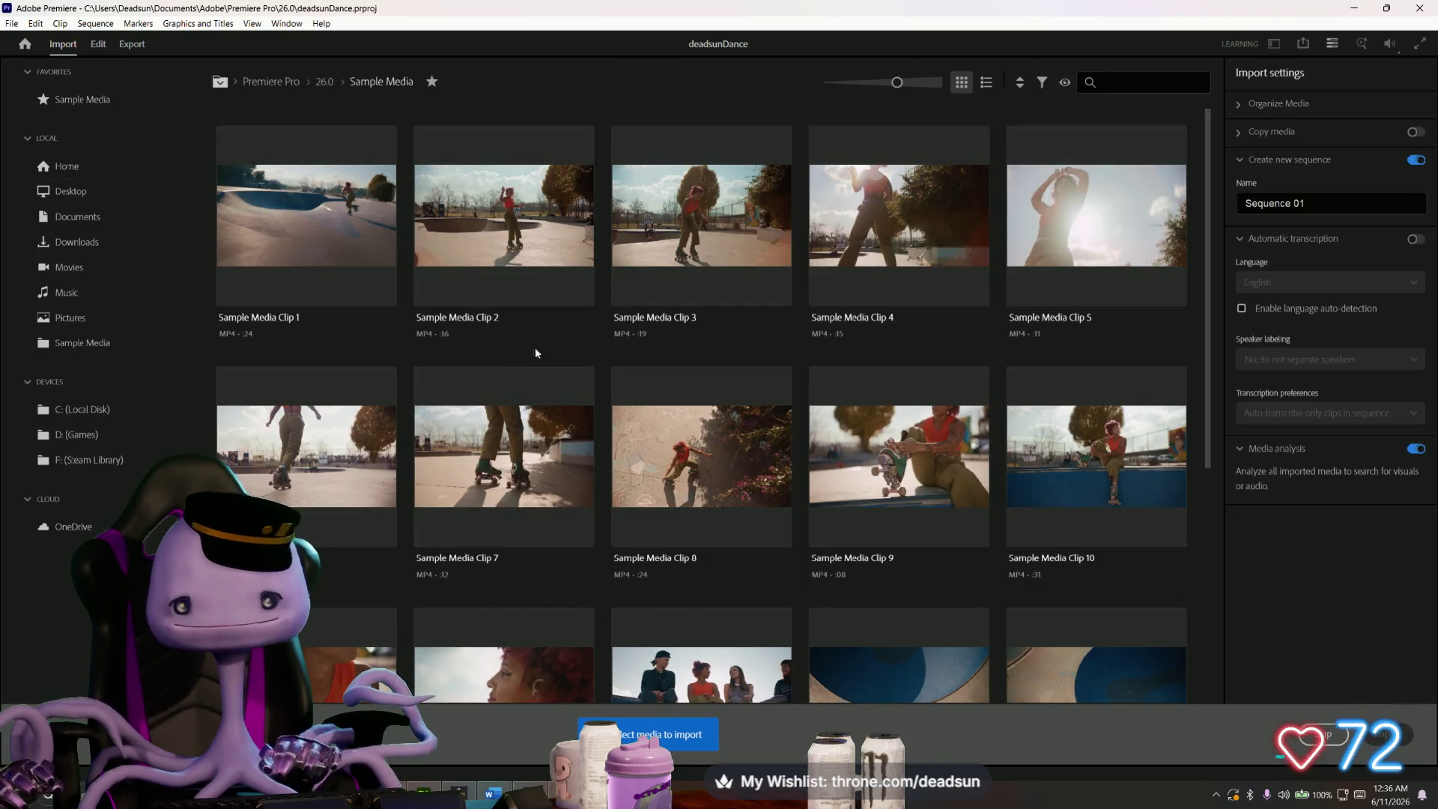
- Browse to Downloads and import the My Great Game - My Great Capture clip
{"action": "scroll", "coordinate": [449, 337], "scroll_direction": "down", "scroll_amount": 2}
{"action": "scroll", "coordinate": [428, 330], "scroll_direction": "up", "scroll_amount": 2}
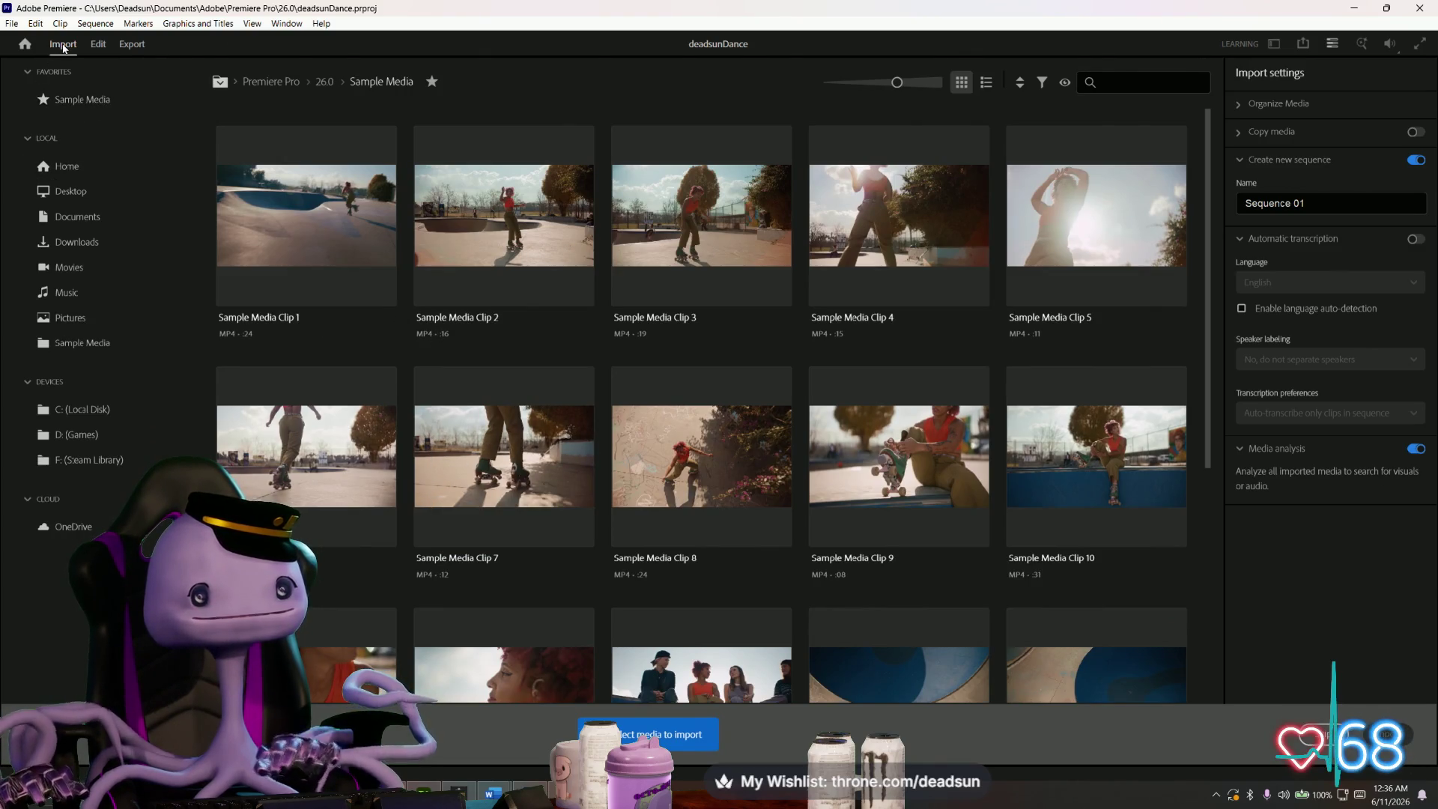
{"action": "left_click", "coordinate": [12, 24]}
{"action": "left_click", "coordinate": [13, 24]}
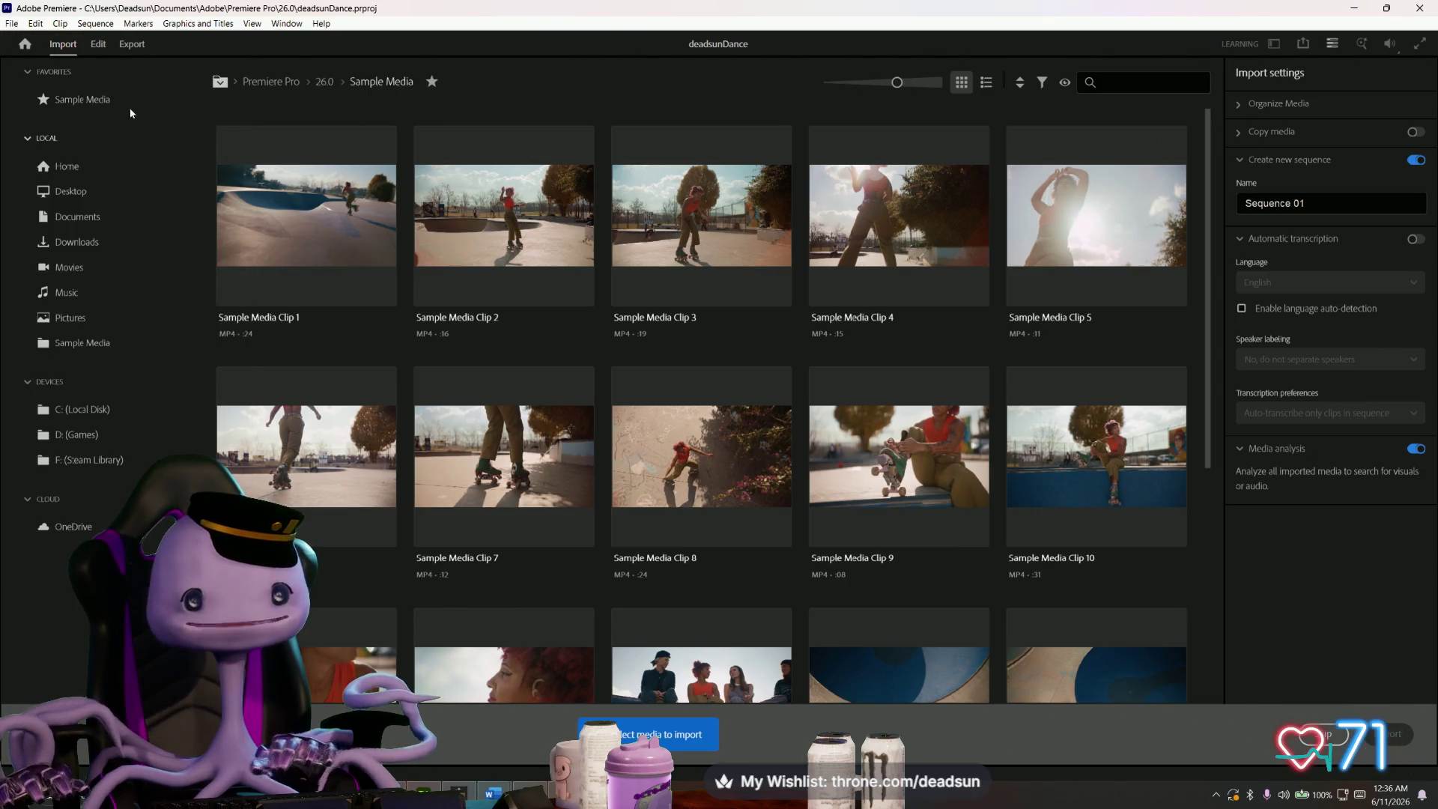
{"action": "left_click", "coordinate": [54, 174]}
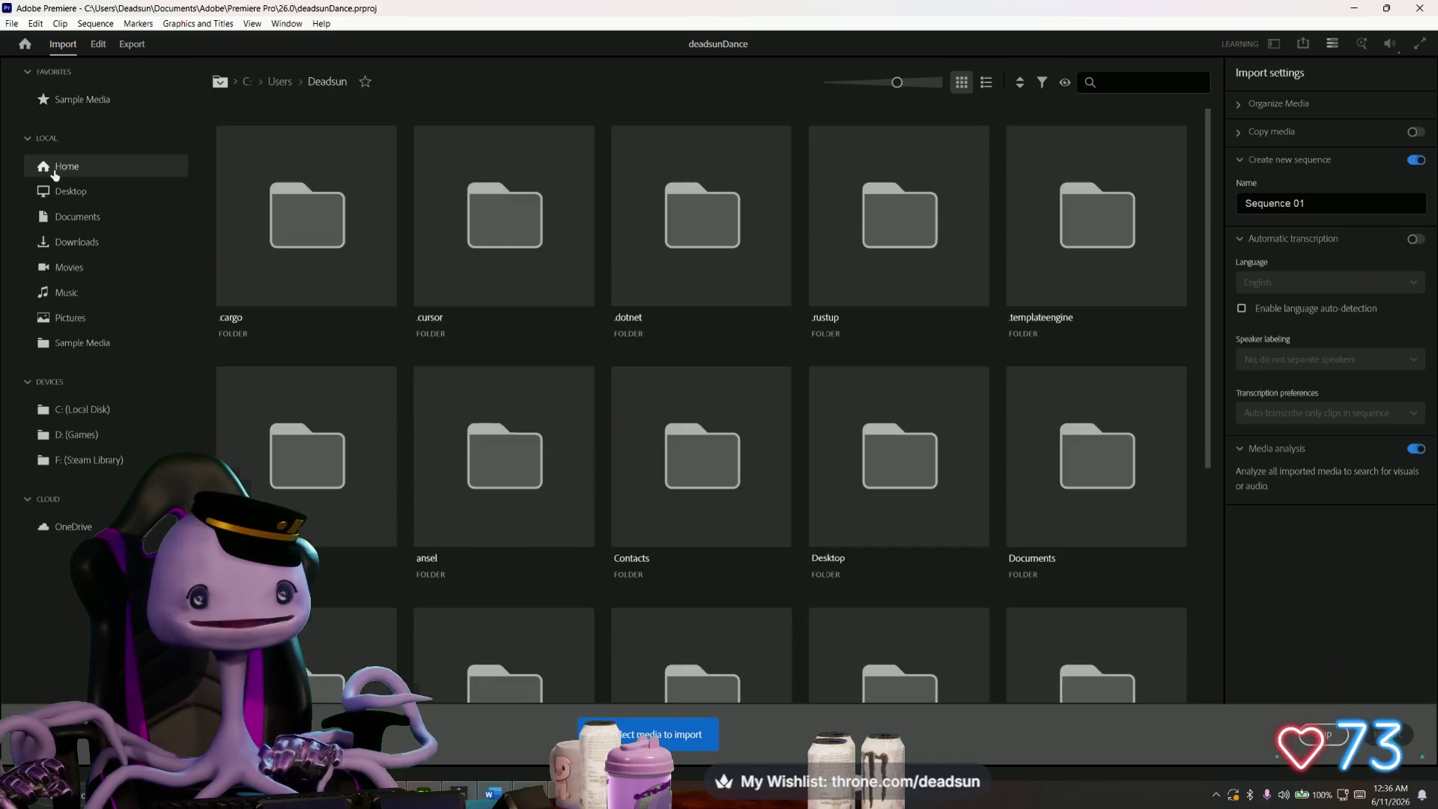
{"action": "left_click", "coordinate": [81, 201]}
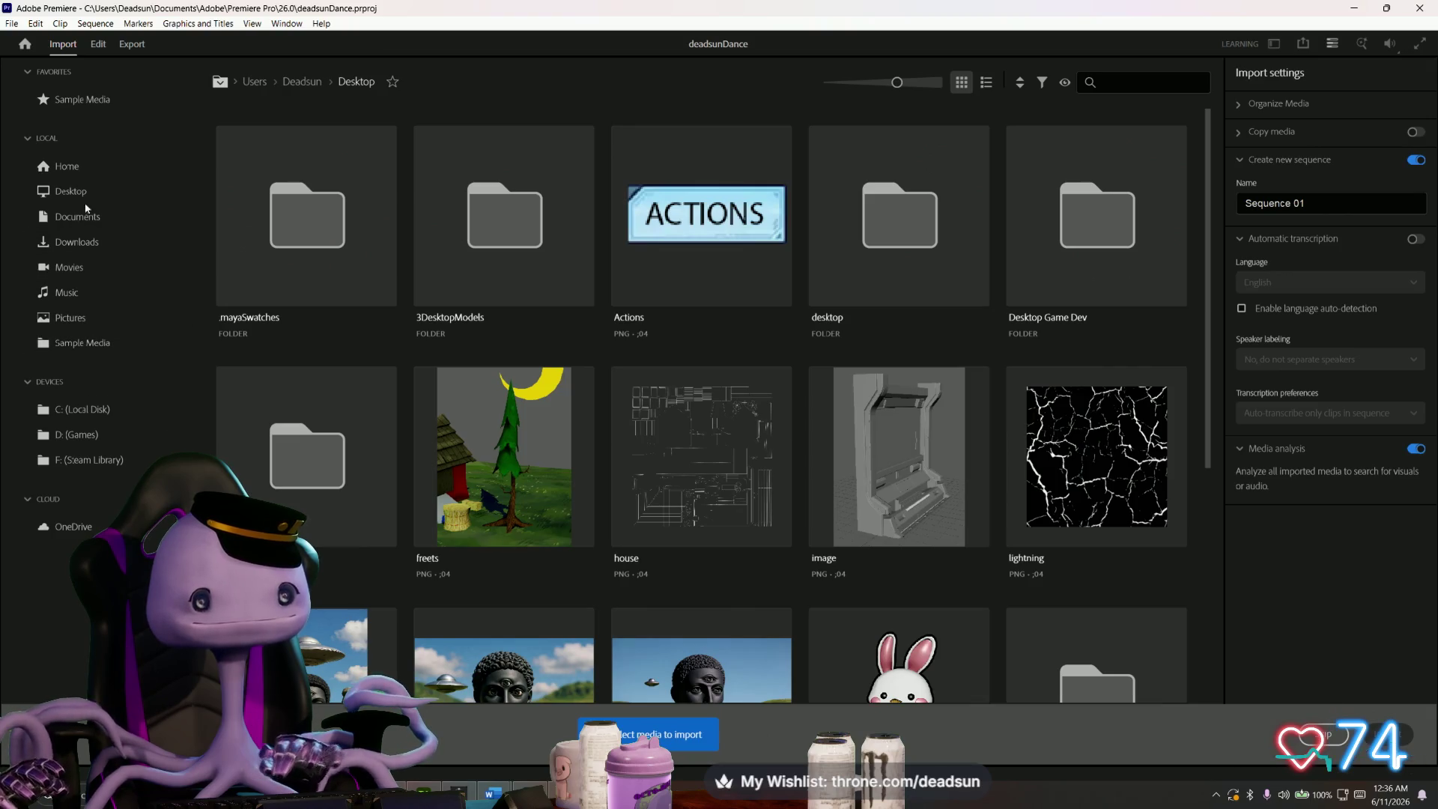
{"action": "left_click", "coordinate": [71, 241]}
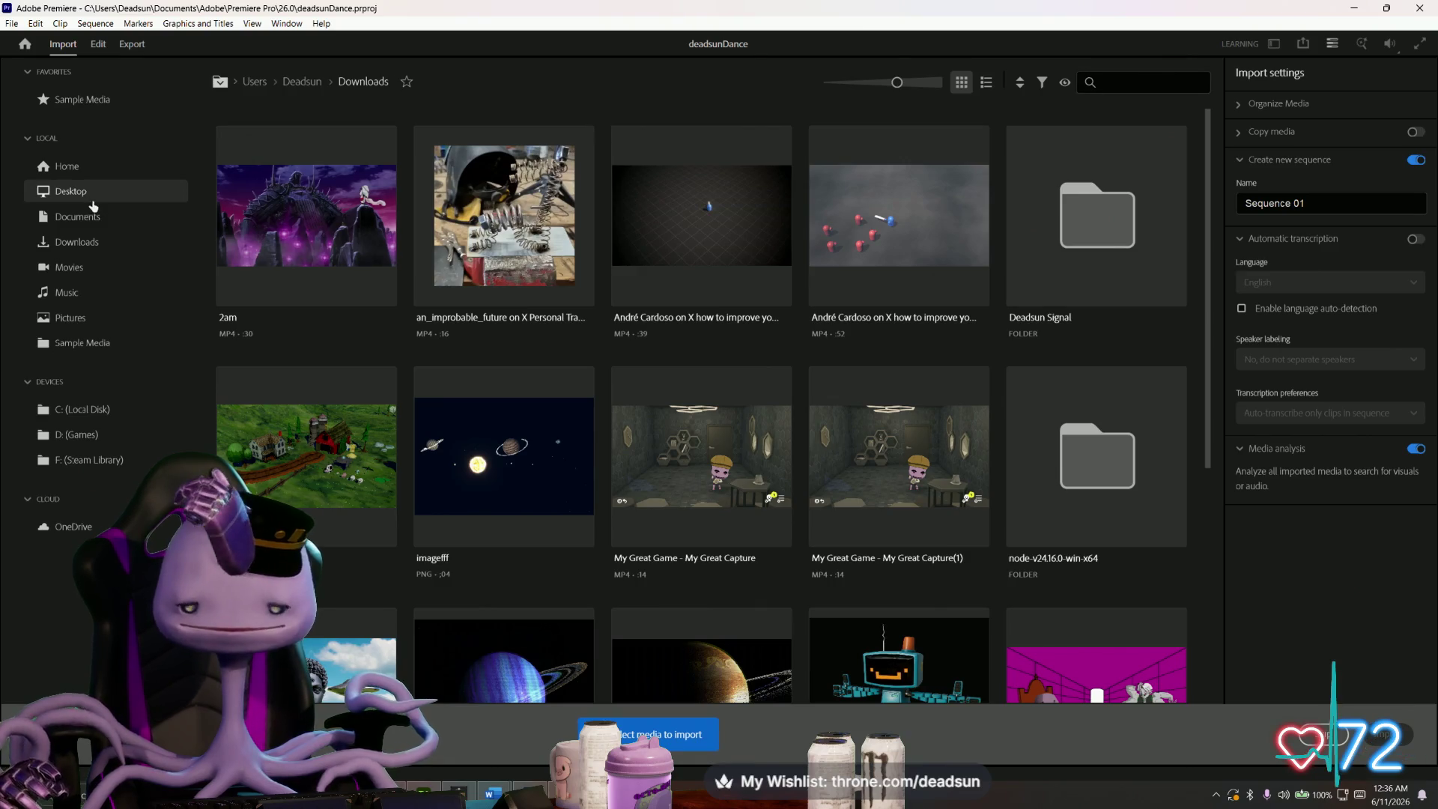
{"action": "left_click", "coordinate": [637, 391]}
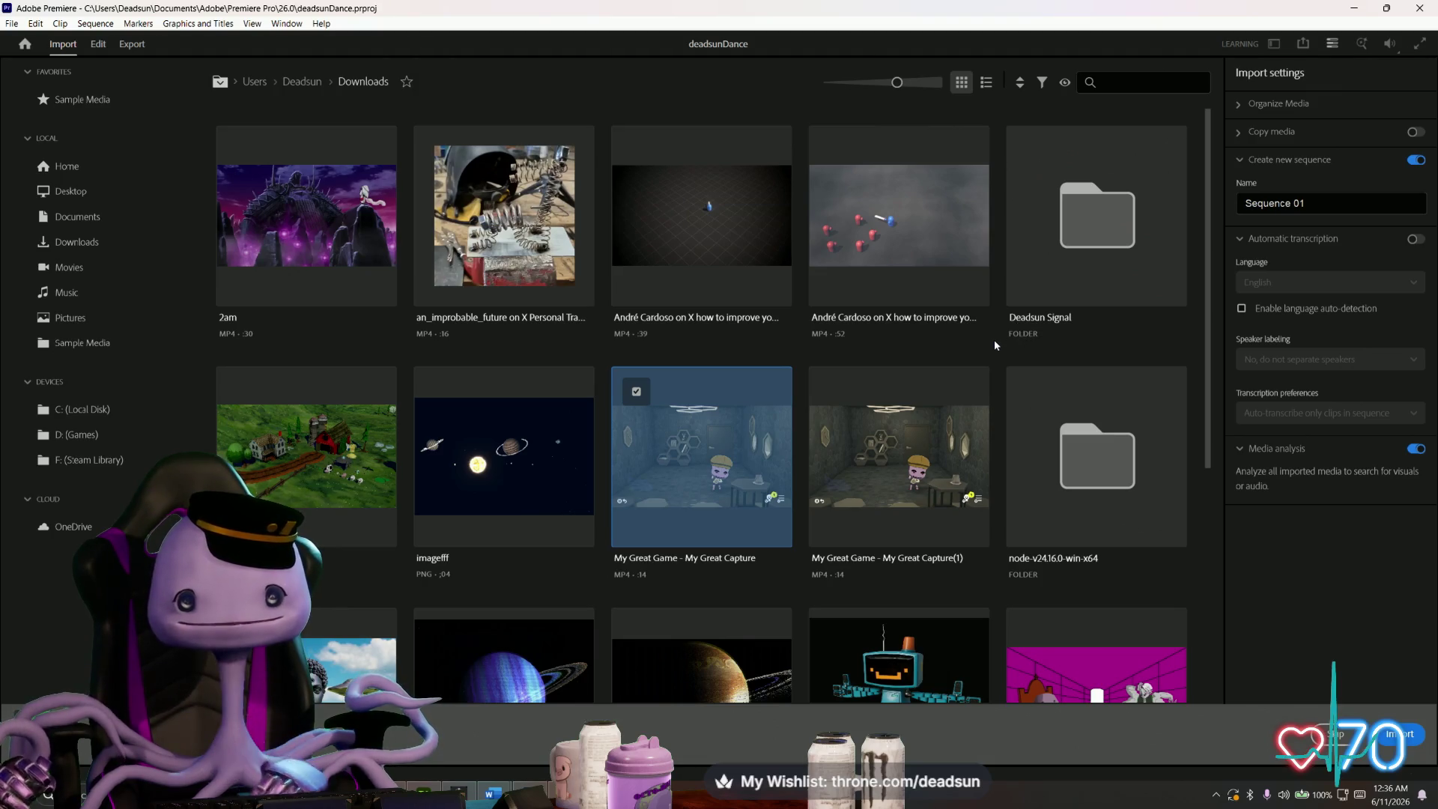
{"action": "left_click", "coordinate": [1407, 735]}
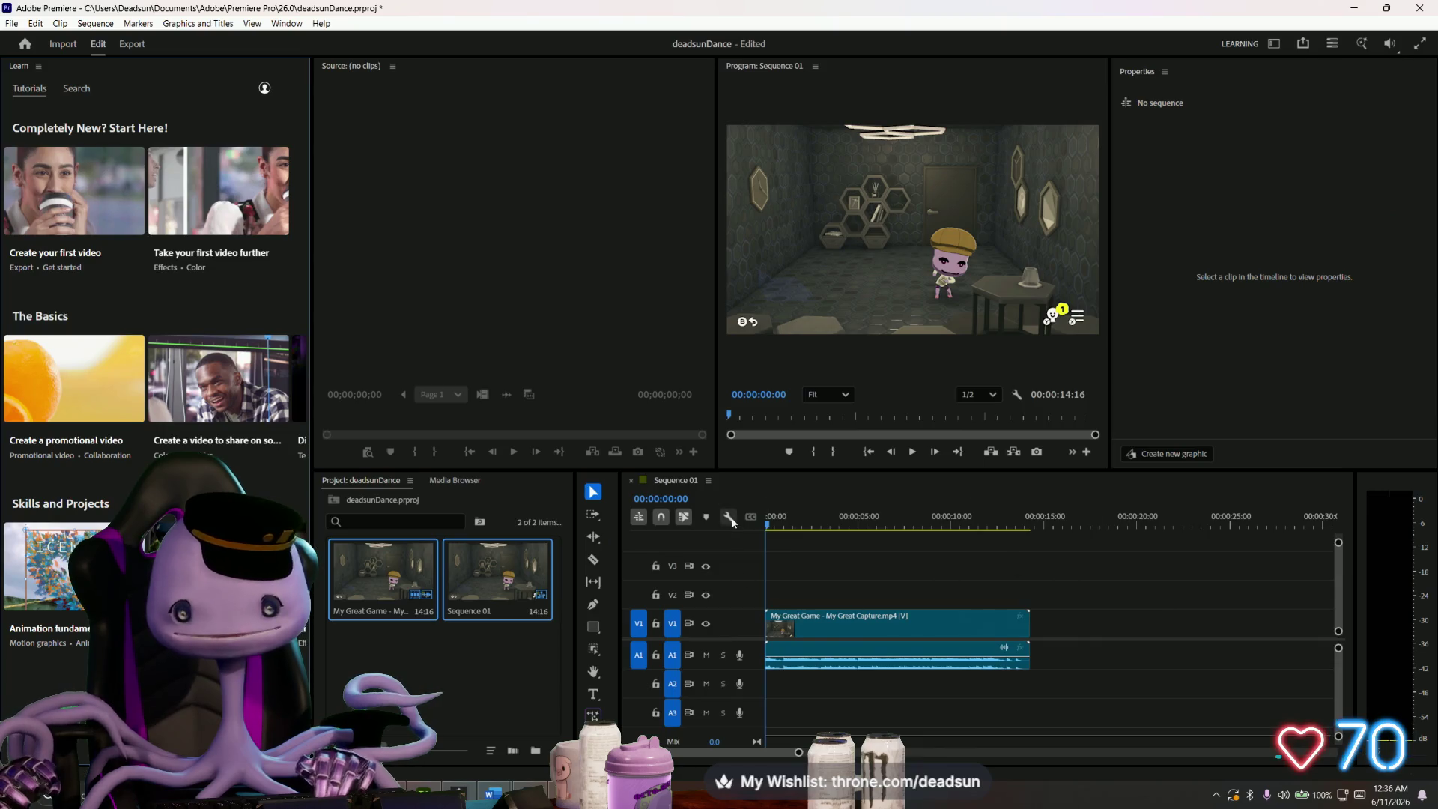
- Preview the capture from the start and park the playhead at 00:00:09:44
{"action": "key", "text": "space"}
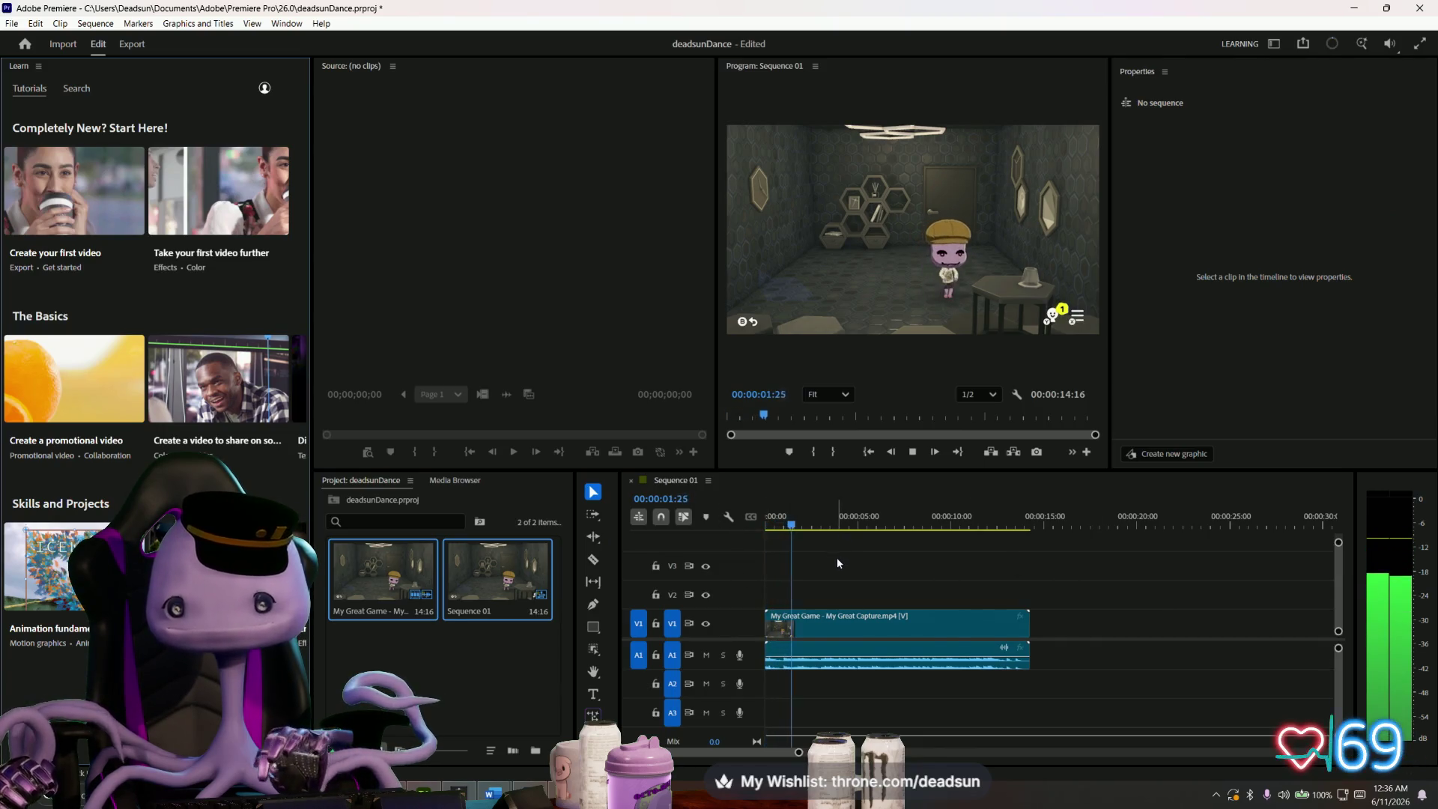
{"action": "key", "text": "space"}
{"action": "left_click", "coordinate": [824, 549]}
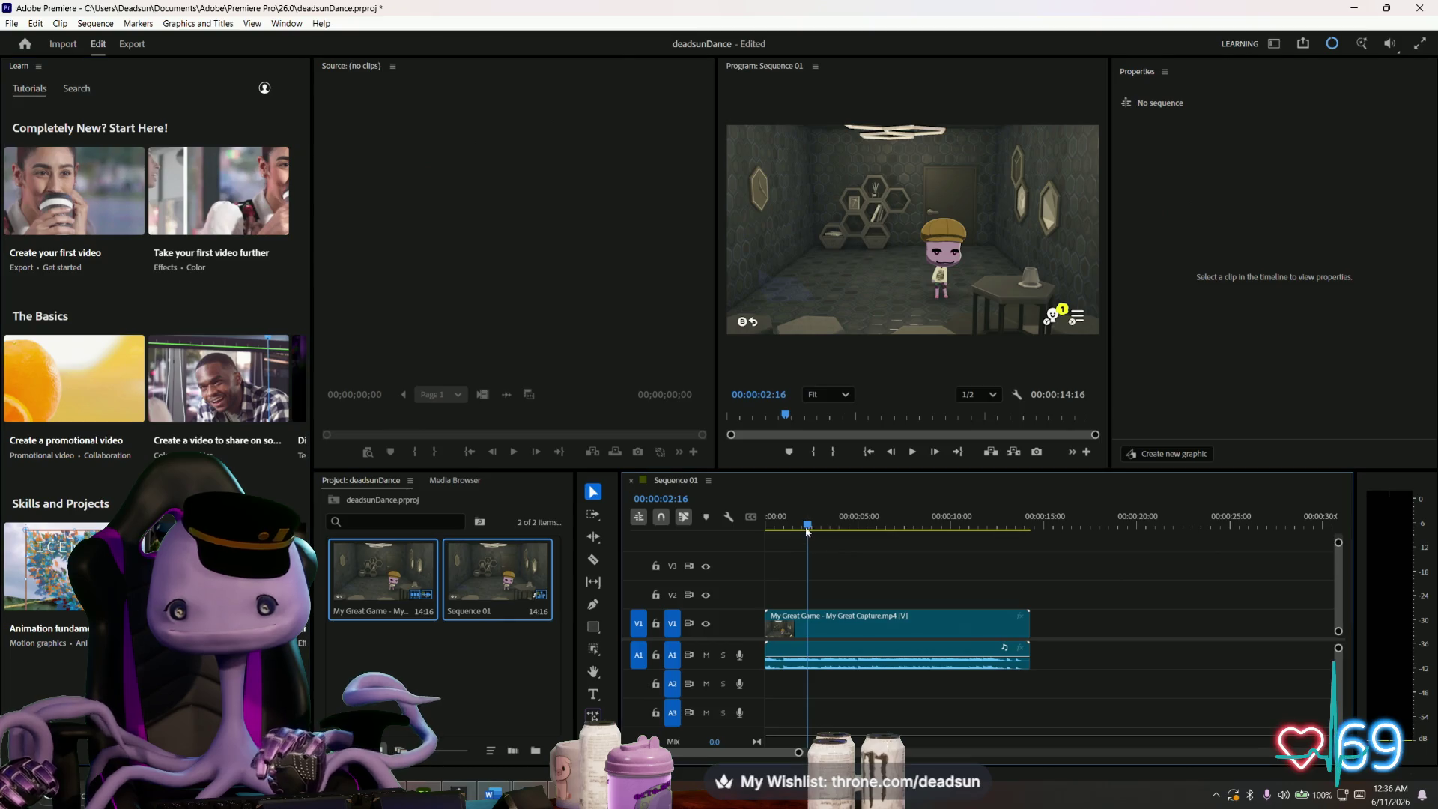
{"action": "key", "text": "Home"}
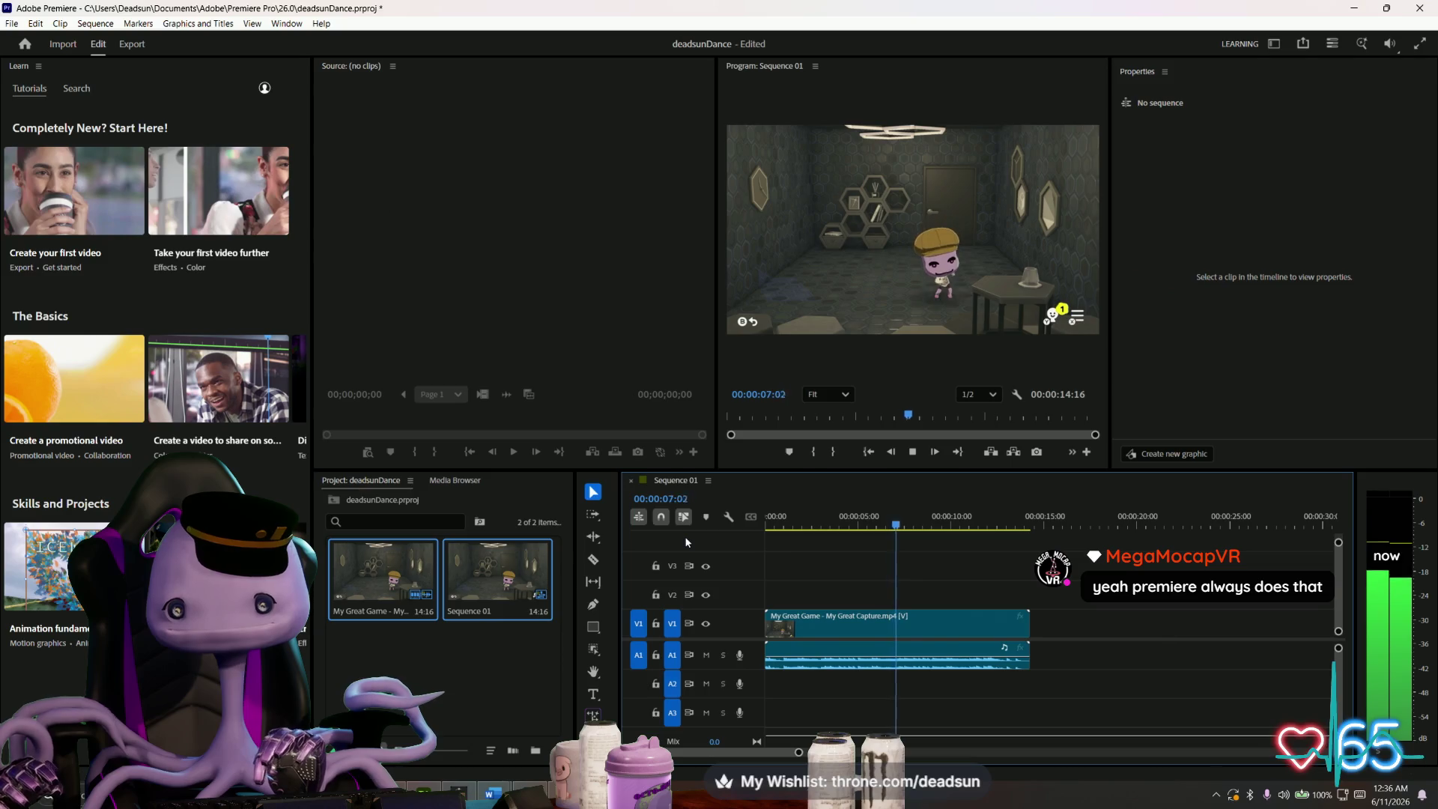
{"action": "key", "text": "space"}
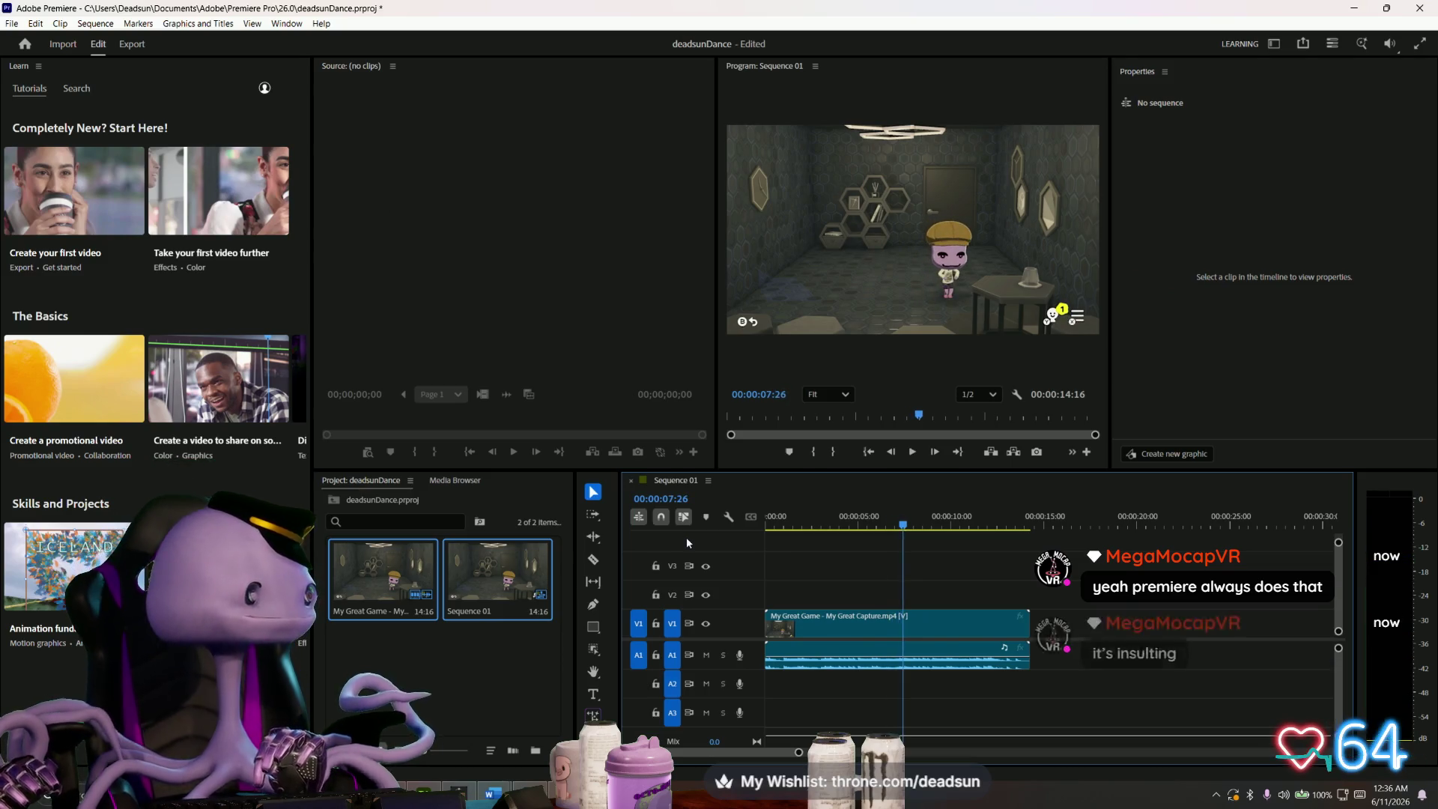
{"action": "key", "text": "space"}
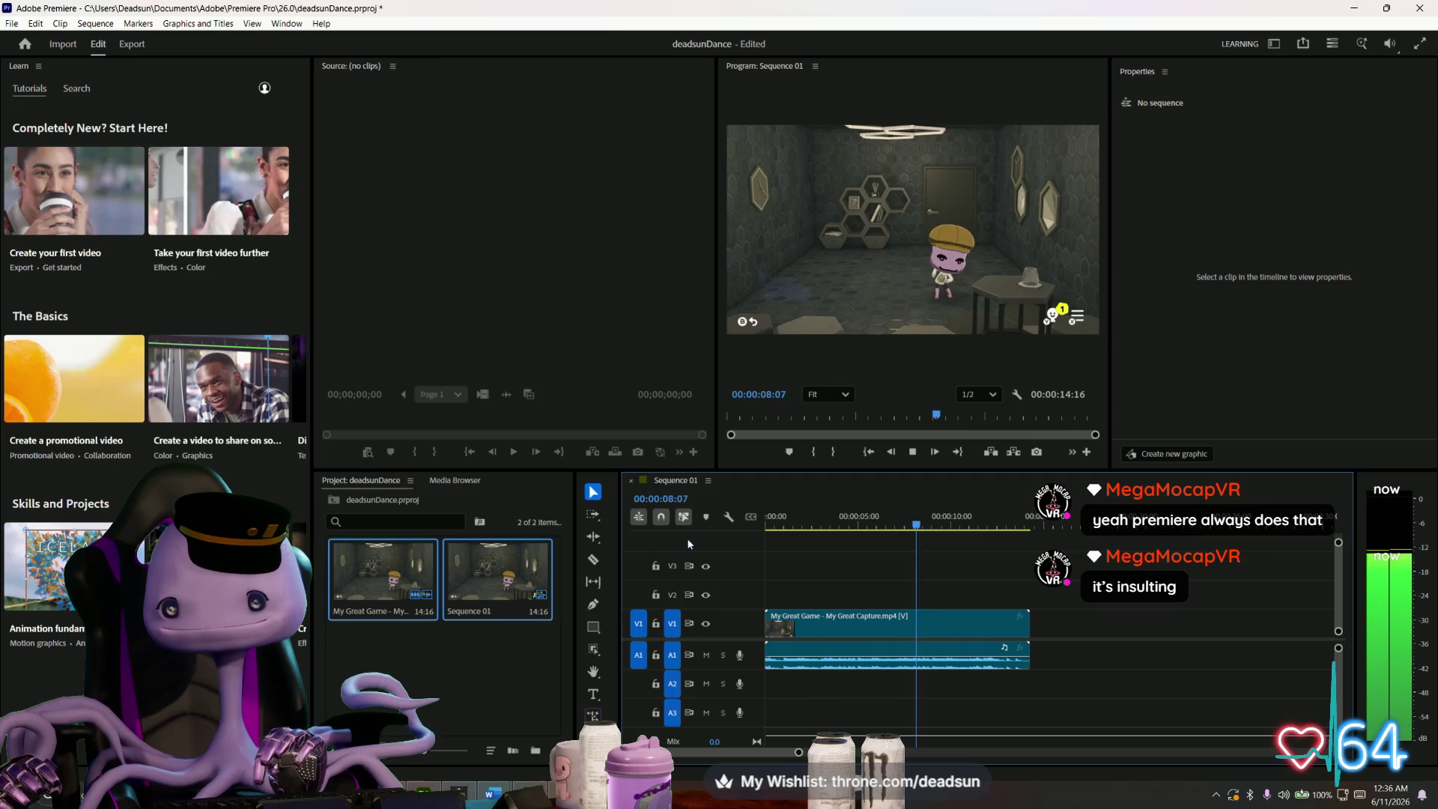
{"action": "key", "text": "space"}
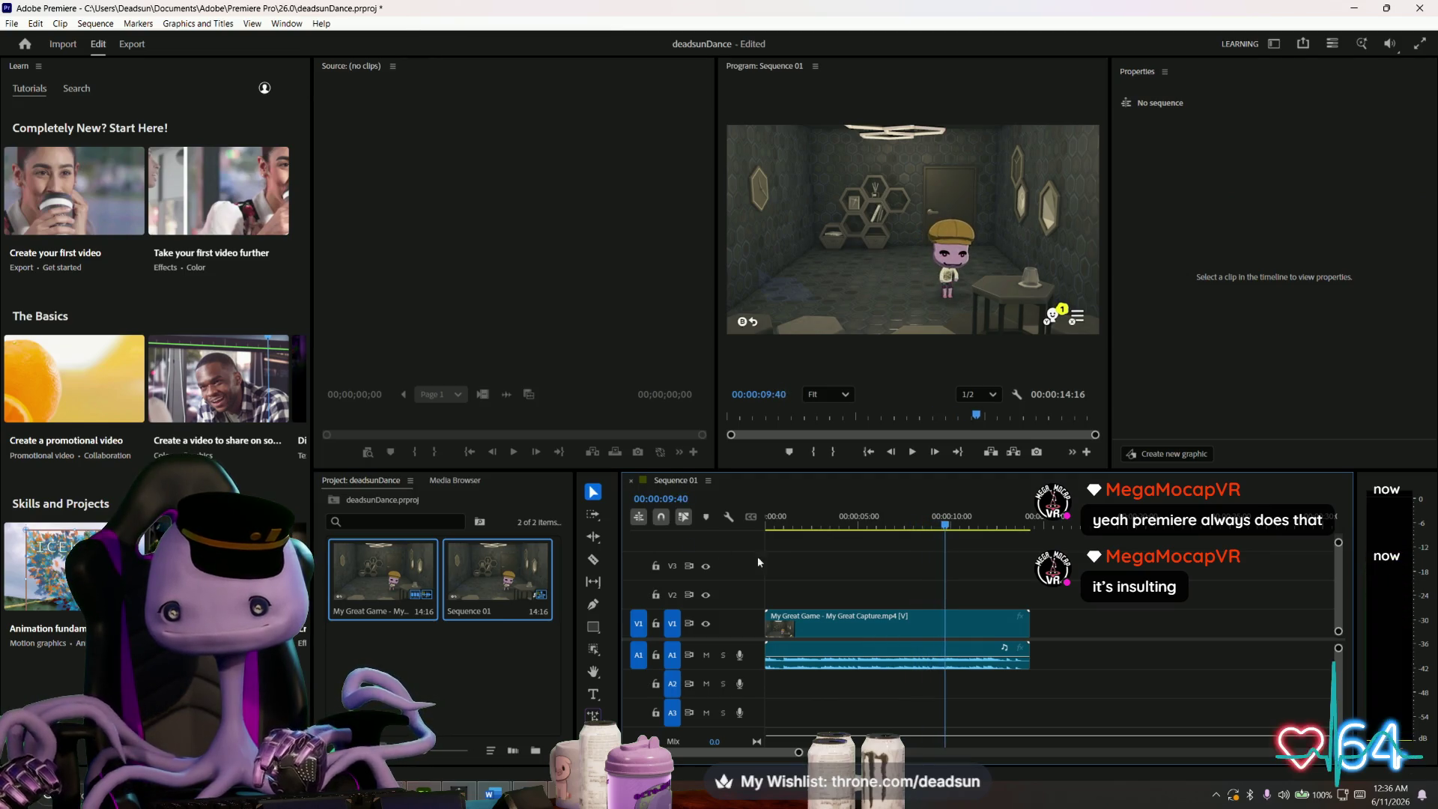
{"action": "left_click_drag", "start_coordinate": [945, 526], "coordinate": [946, 528]}
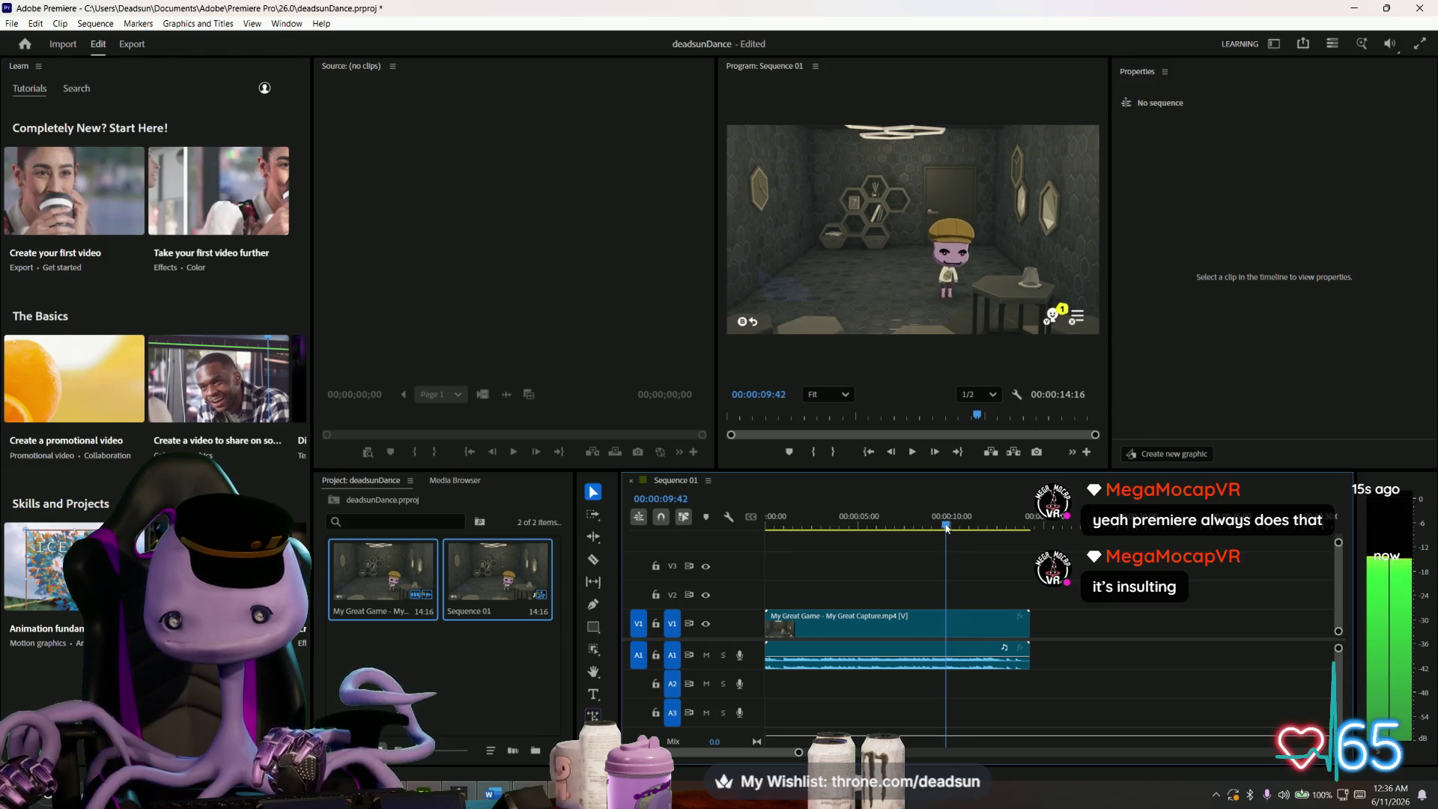
- Cut the capture clip at 00:00:09:44 and 14 frames from the start, then preview the sequence
{"action": "left_click", "coordinate": [944, 640]}
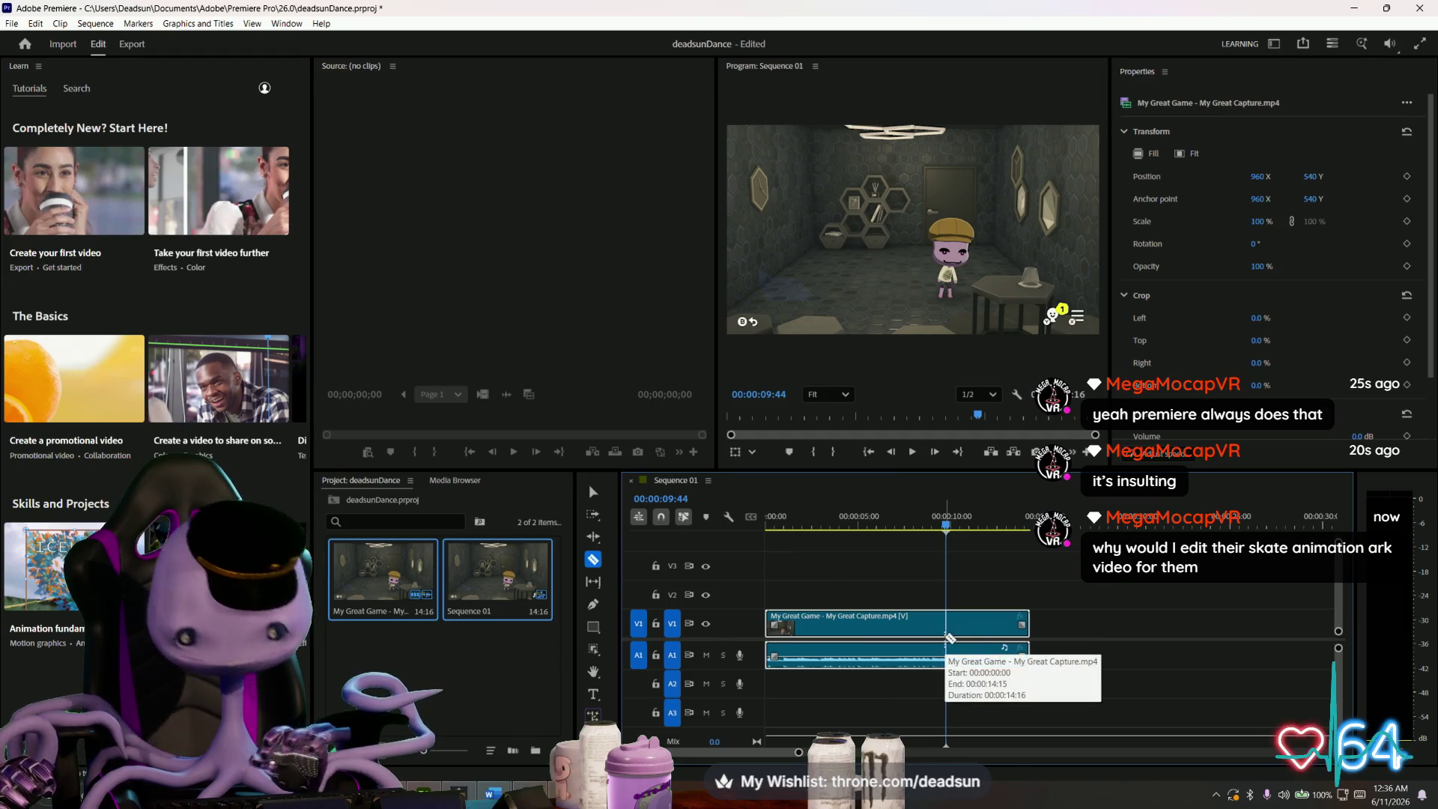
{"action": "left_click", "coordinate": [946, 640]}
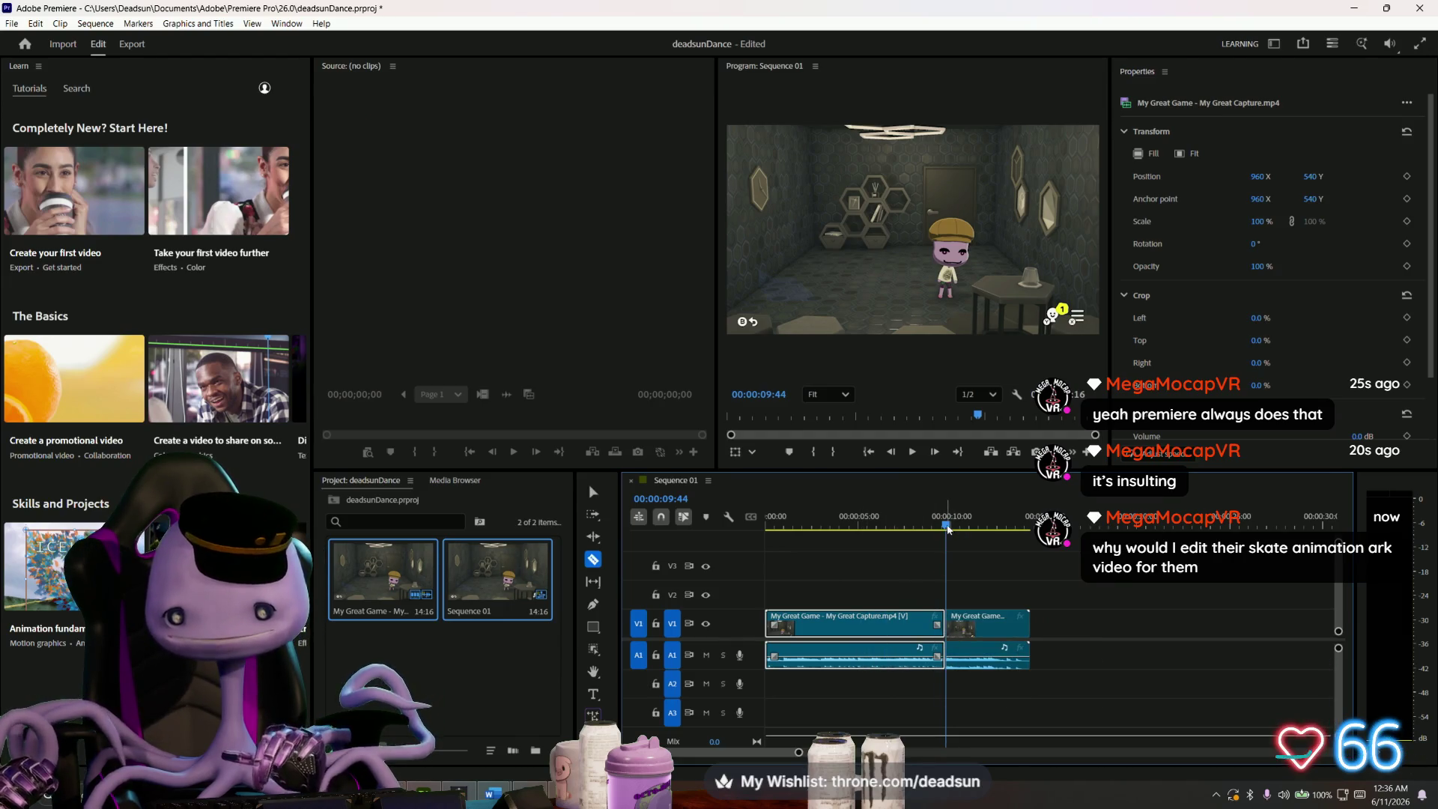
{"action": "mouse_move", "coordinate": [946, 524]}
{"action": "left_mouse_down"}
{"action": "mouse_move", "coordinate": [779, 524]}
{"action": "mouse_move", "coordinate": [756, 545]}
{"action": "mouse_move", "coordinate": [770, 529]}
{"action": "left_mouse_up"}
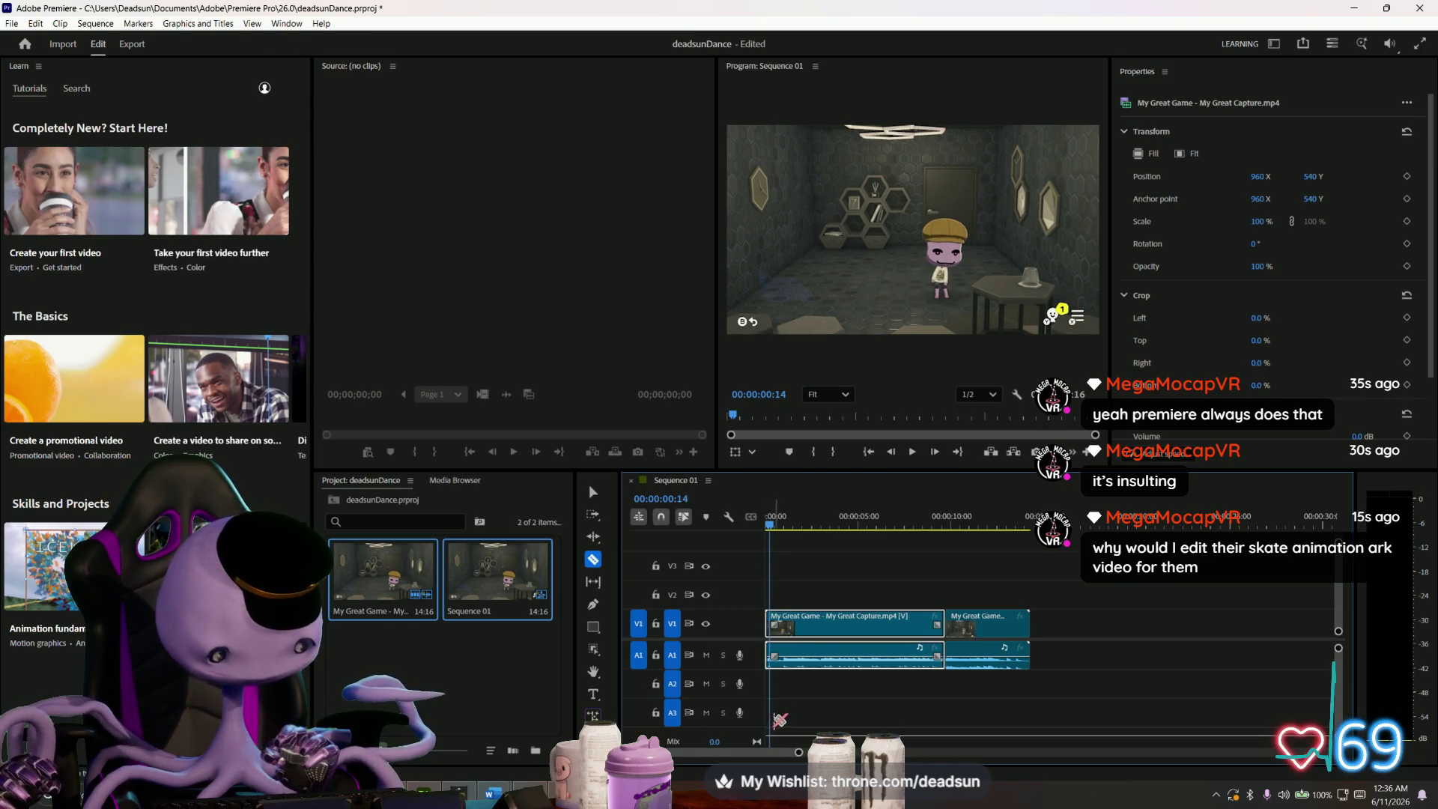
{"action": "key", "text": "ctrl+k"}
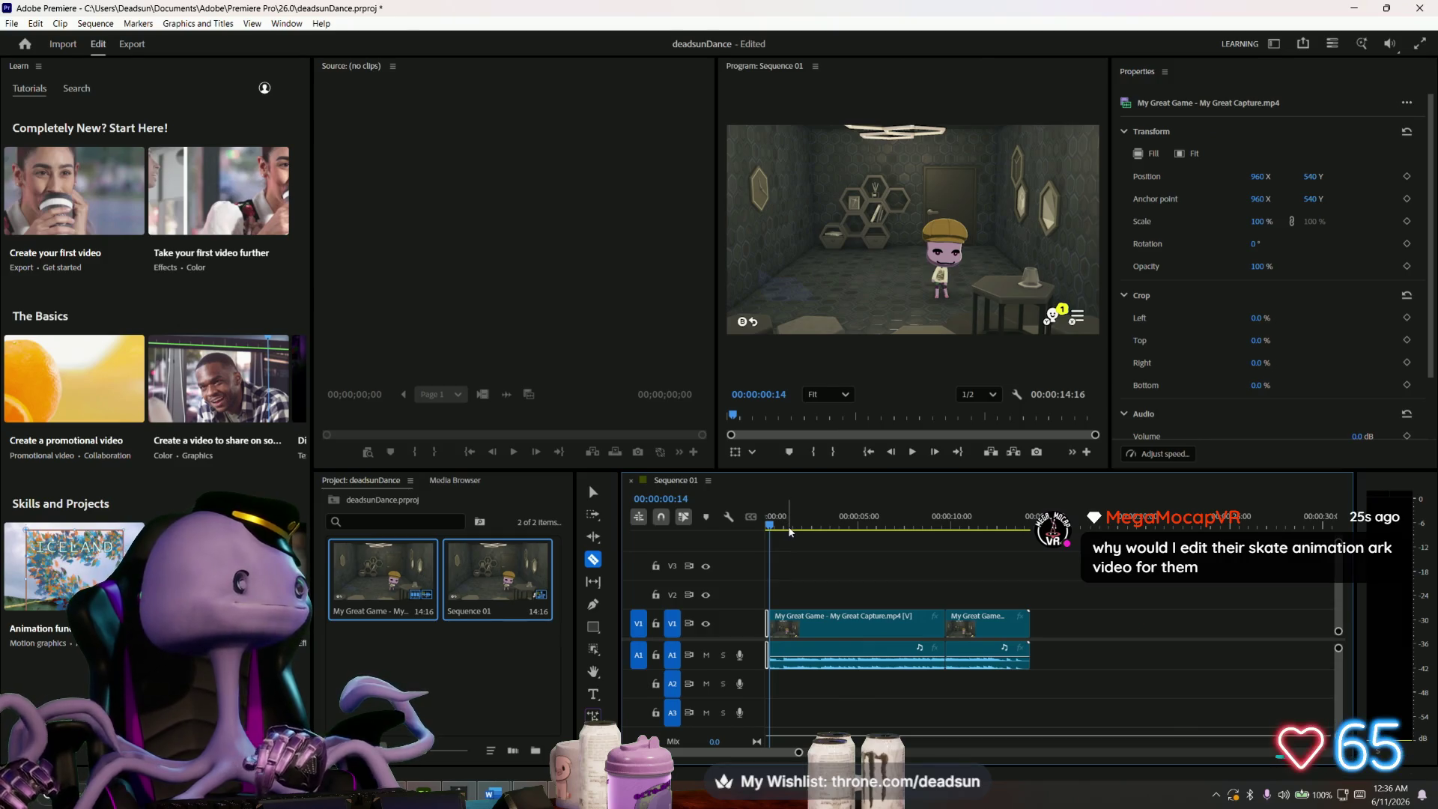
{"action": "key", "text": "space"}
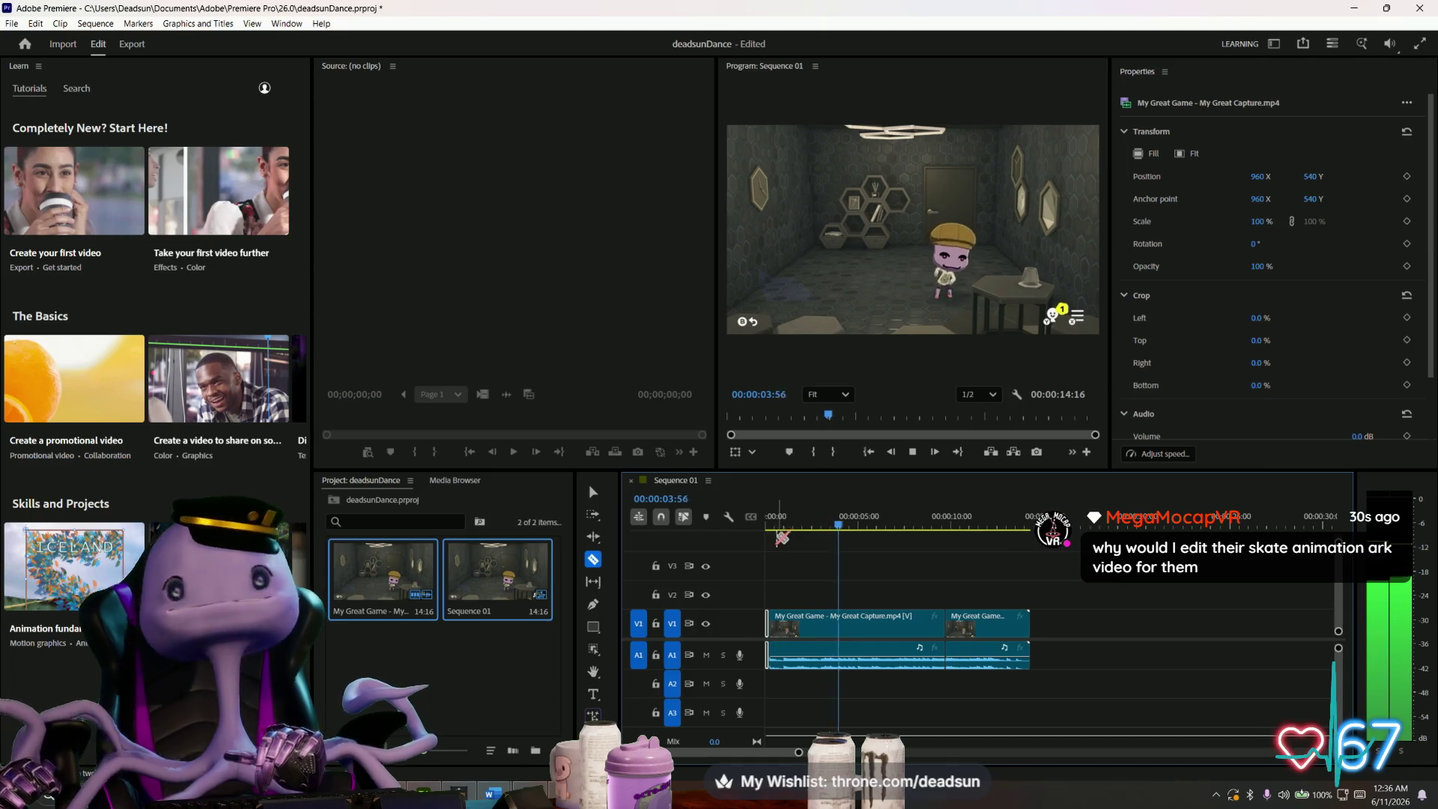
{"action": "key", "text": "space"}
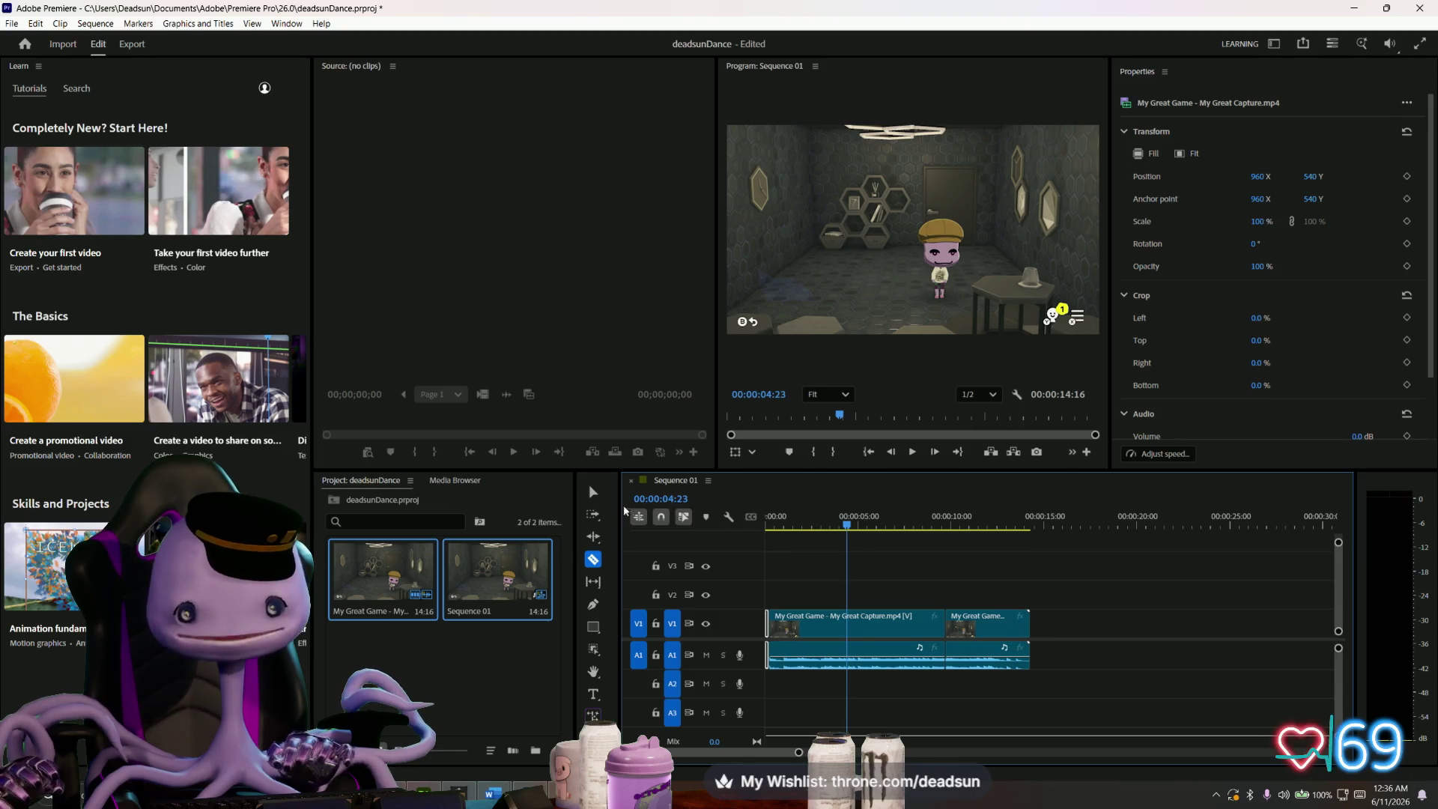
- Delete the leftover piece after 00:00:09:44 and play back the trimmed sequence
{"action": "left_click", "coordinate": [599, 492]}
{"action": "left_click", "coordinate": [1005, 630]}
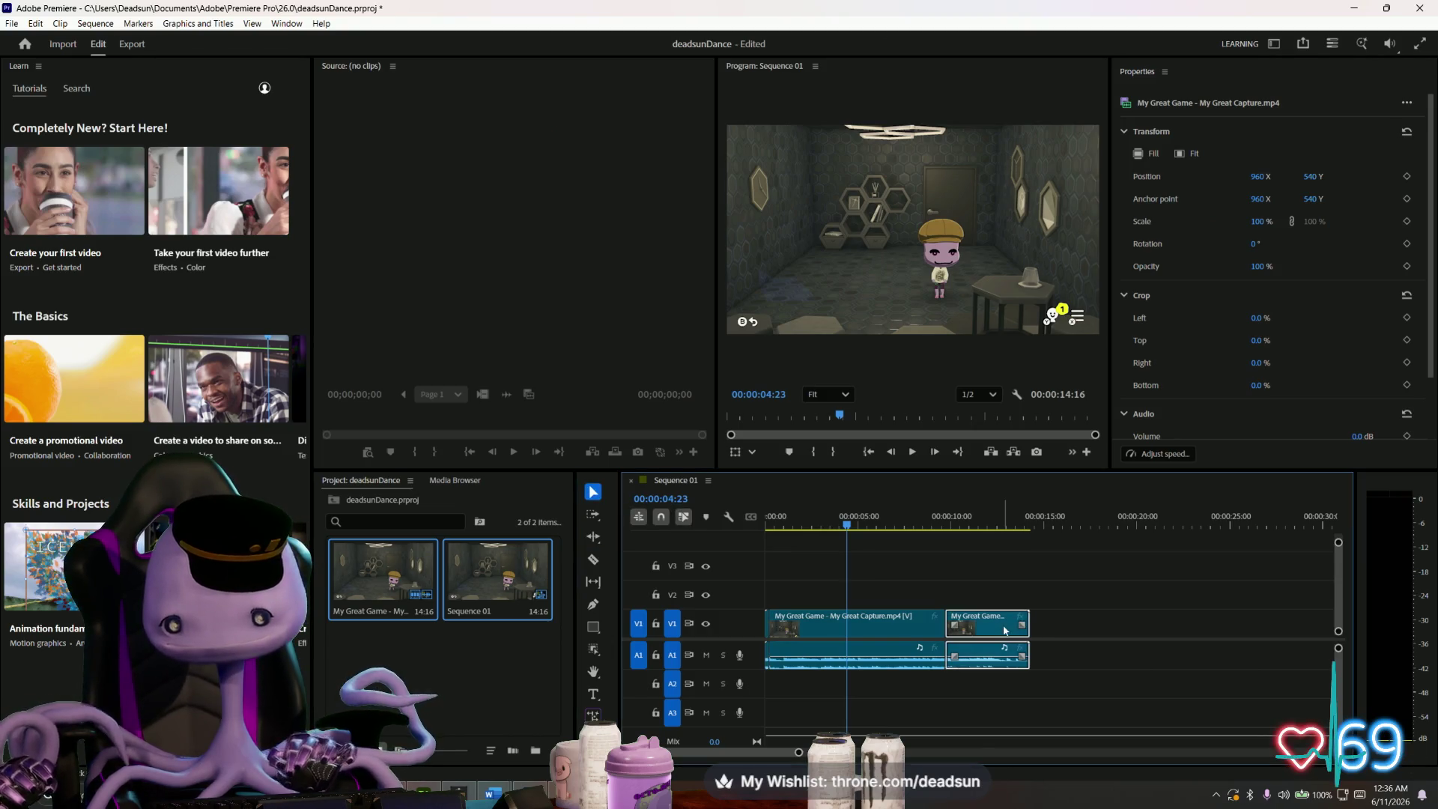
{"action": "key", "text": "Delete"}
{"action": "key", "text": "space"}
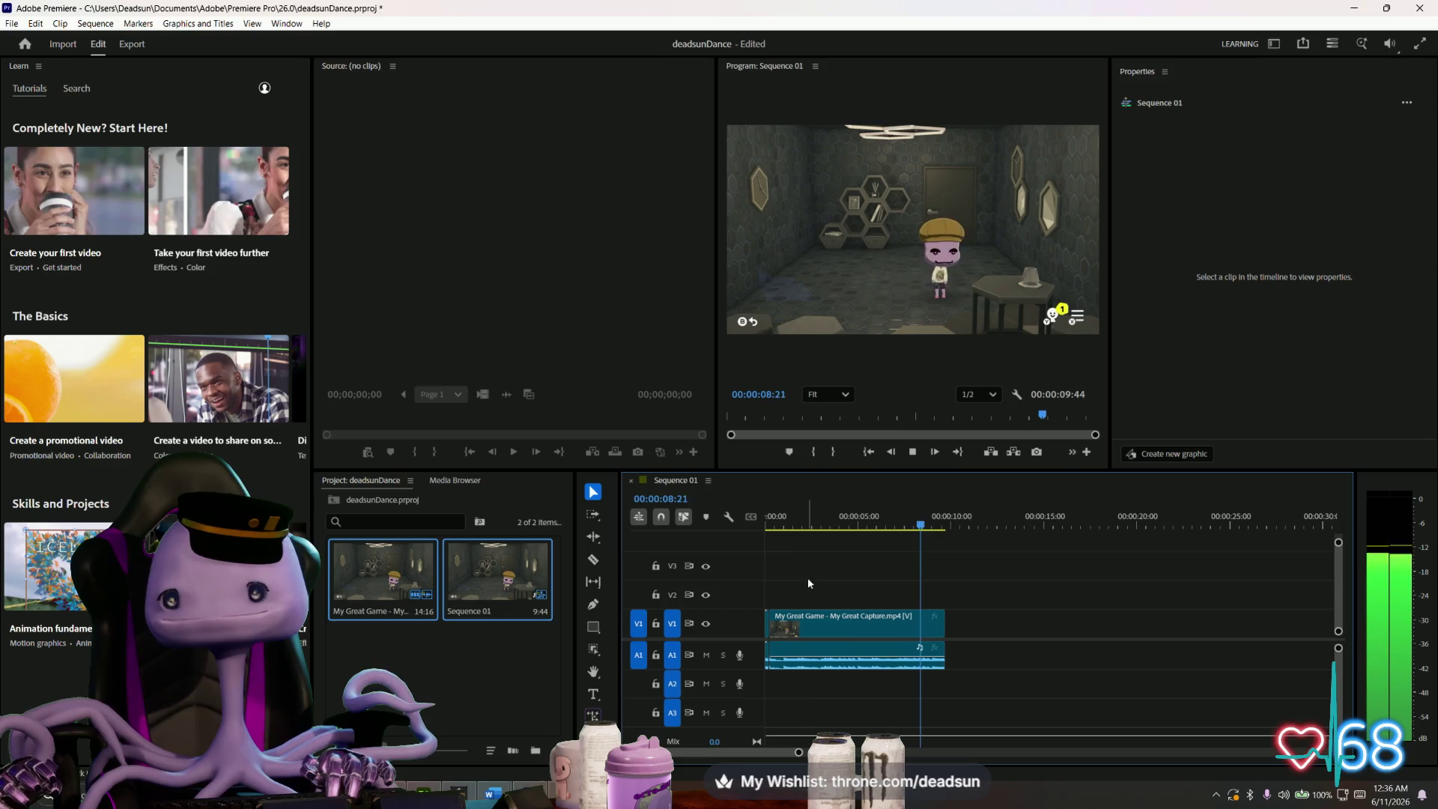
- Replay the sequence, then select the short opening piece and ripple-delete it
{"action": "key", "text": "space"}
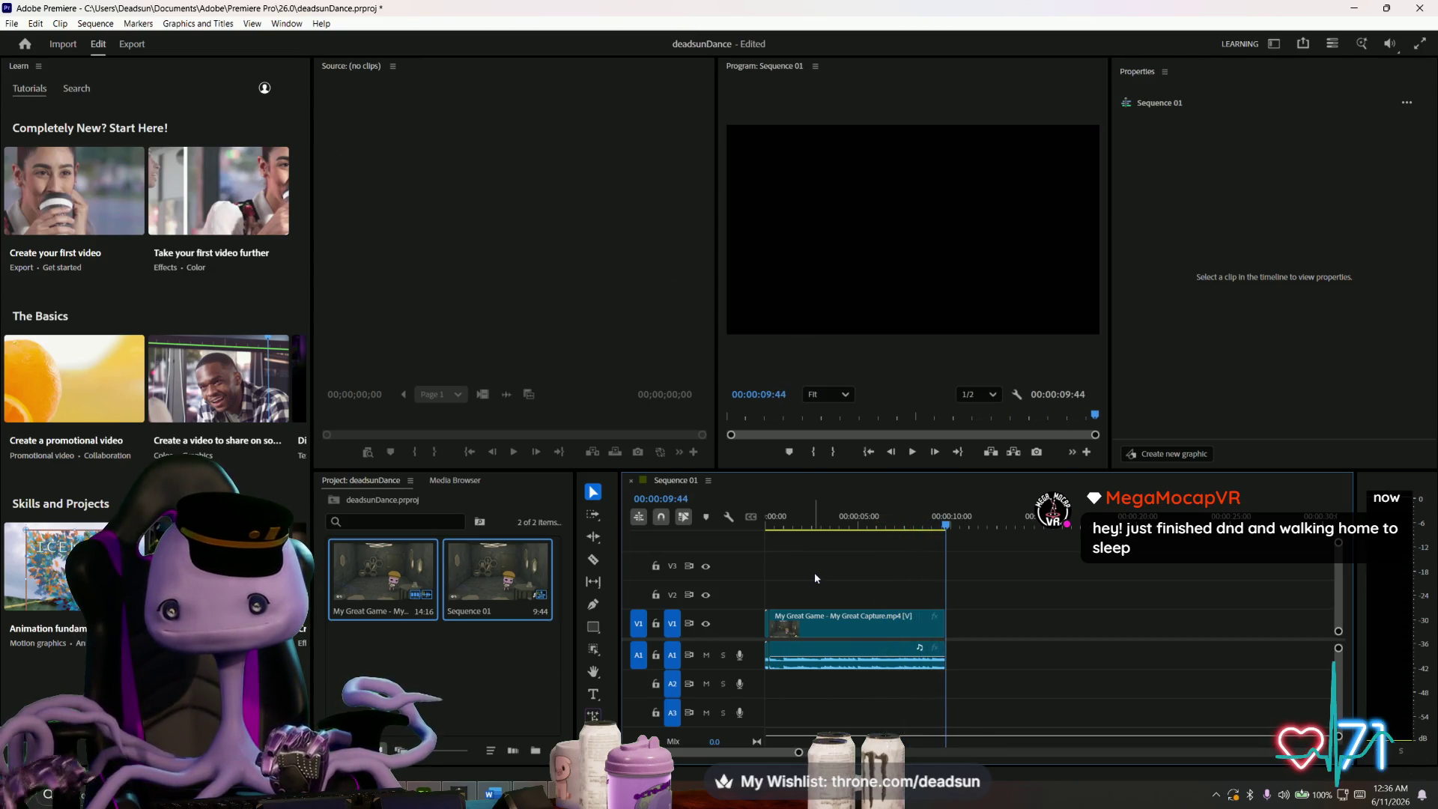
{"action": "key", "text": "space"}
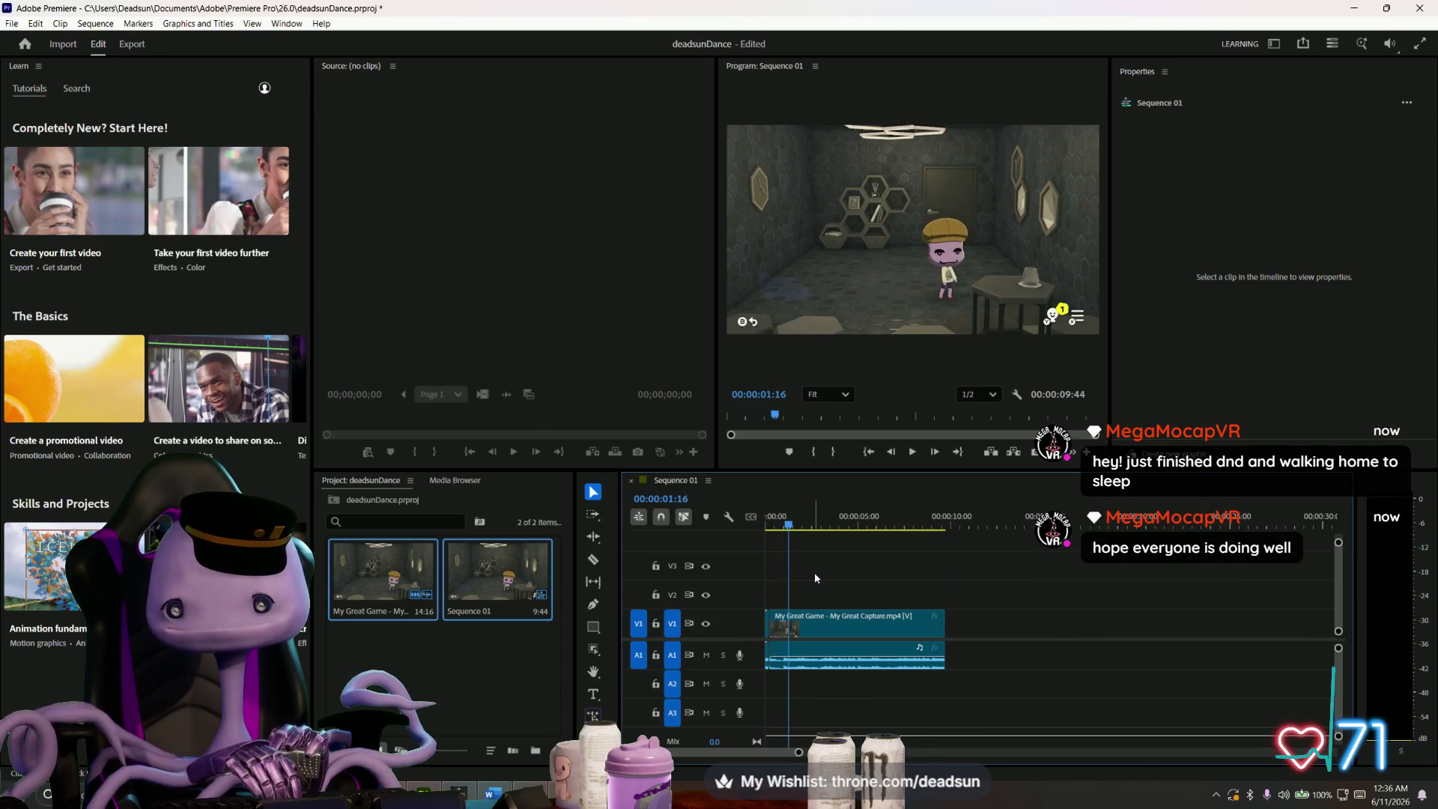
{"action": "left_click", "coordinate": [767, 630]}
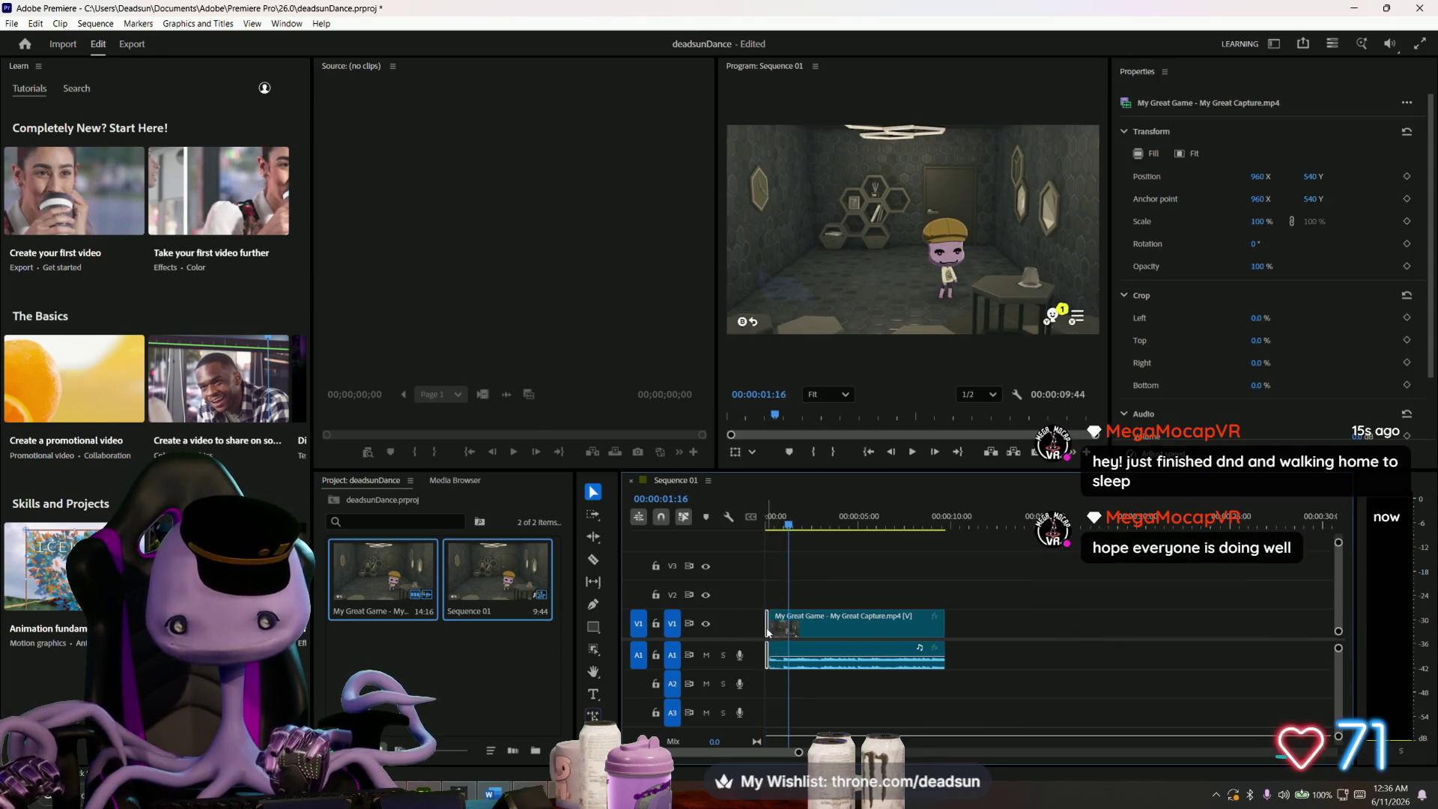
{"action": "left_click", "coordinate": [766, 627]}
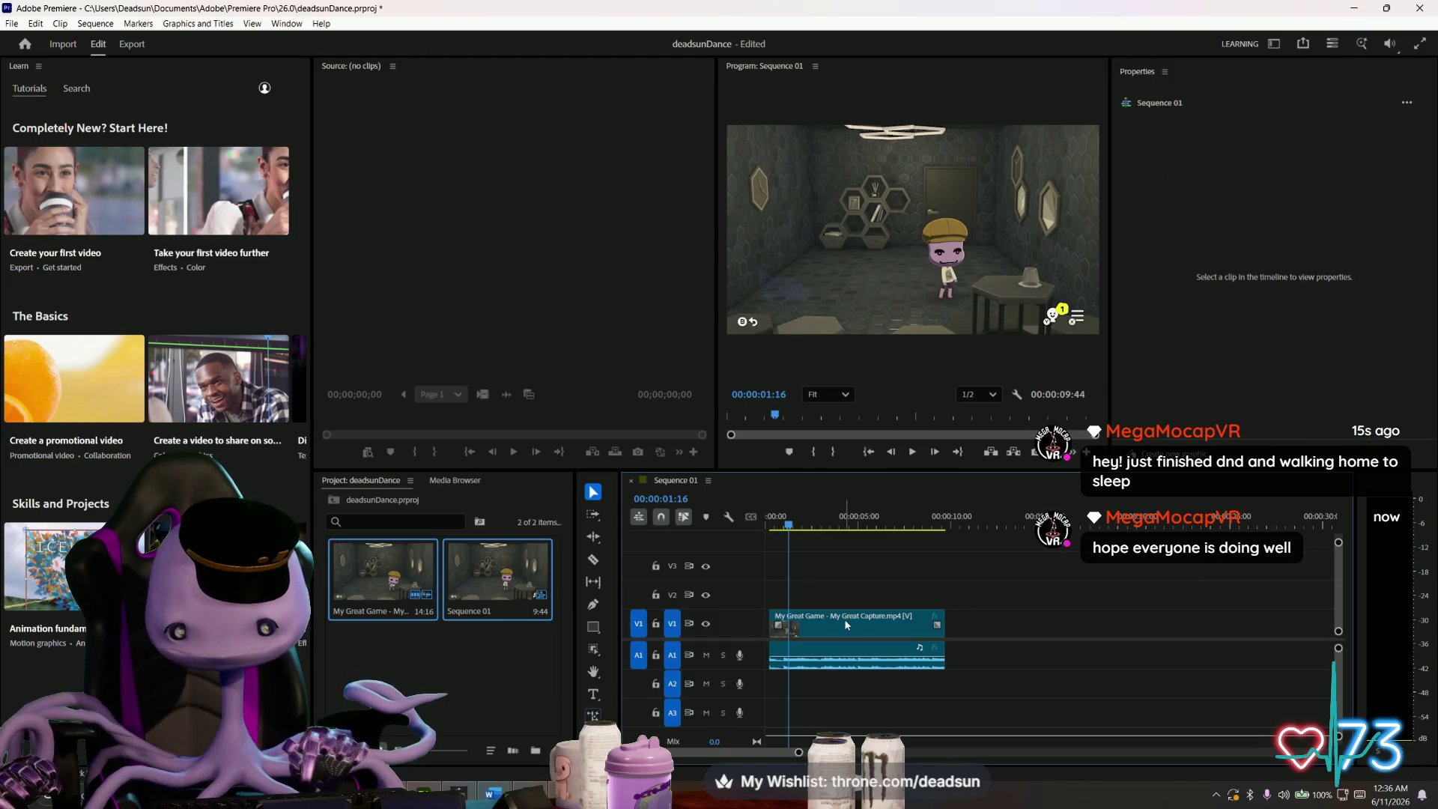
{"action": "left_click_drag", "start_coordinate": [845, 623], "coordinate": [842, 625]}
{"action": "key", "text": "space"}
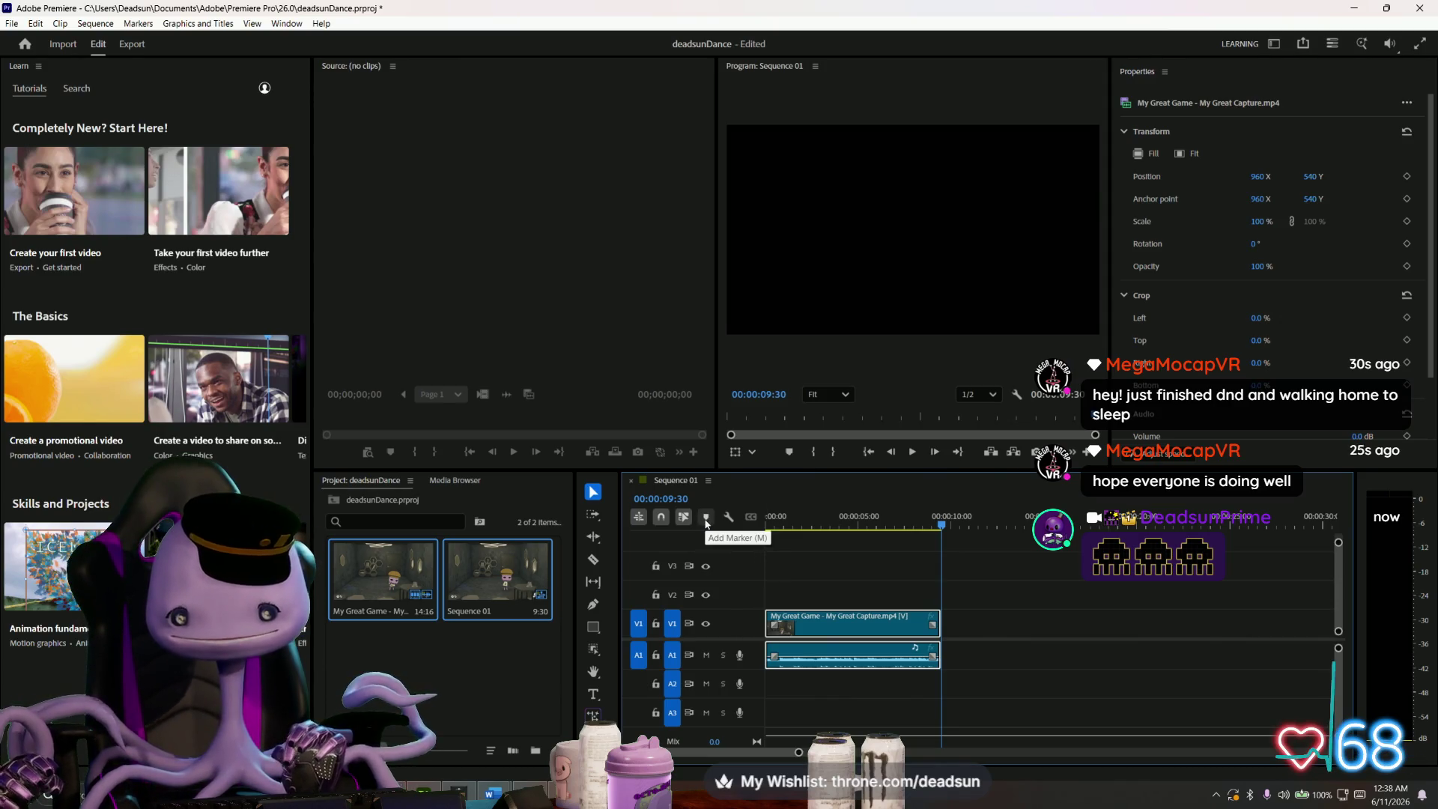
- Play the sequence through several times to check that the loop is seamless
{"action": "scroll", "coordinate": [760, 565], "scroll_direction": "up", "scroll_amount": 3}
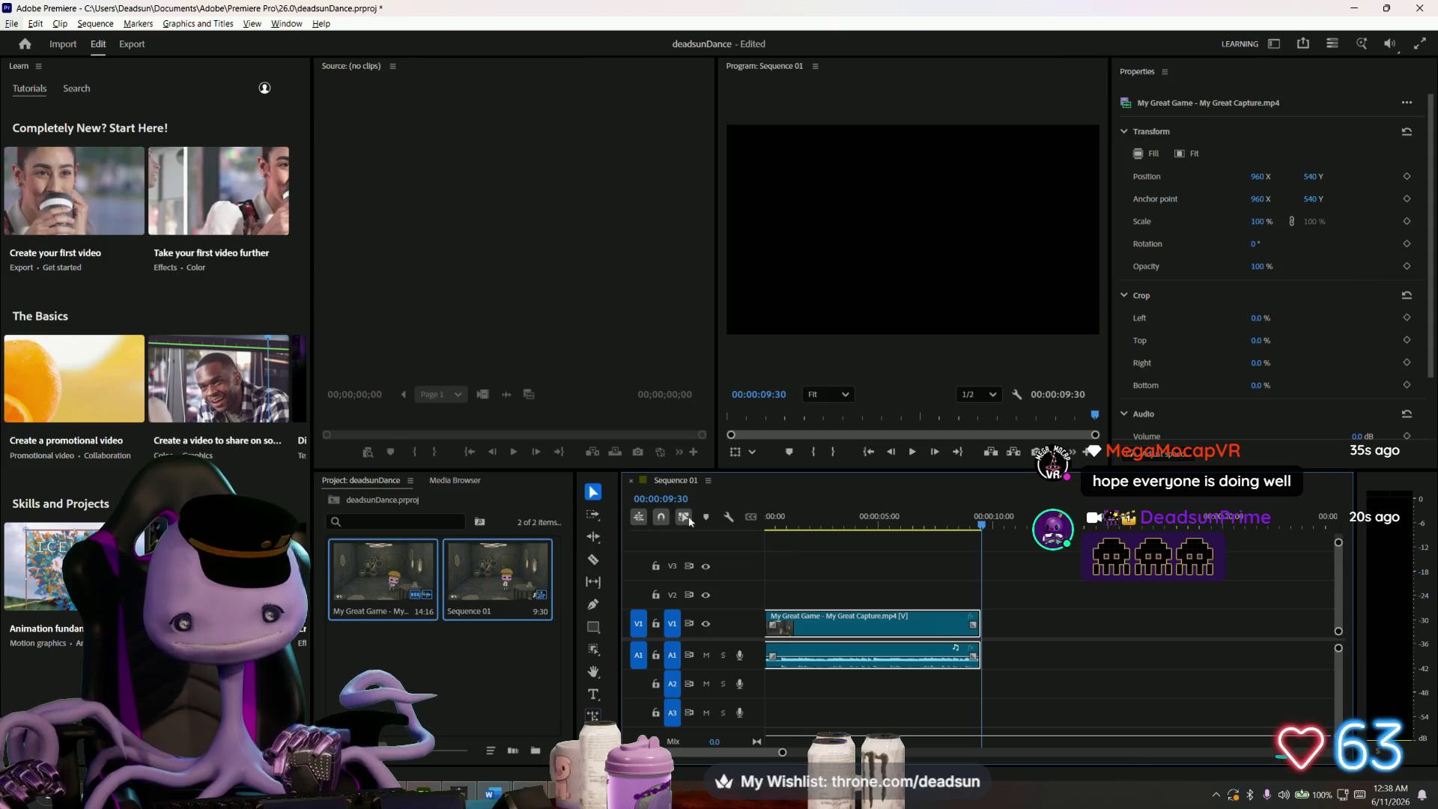
{"action": "key", "text": "alt+space"}
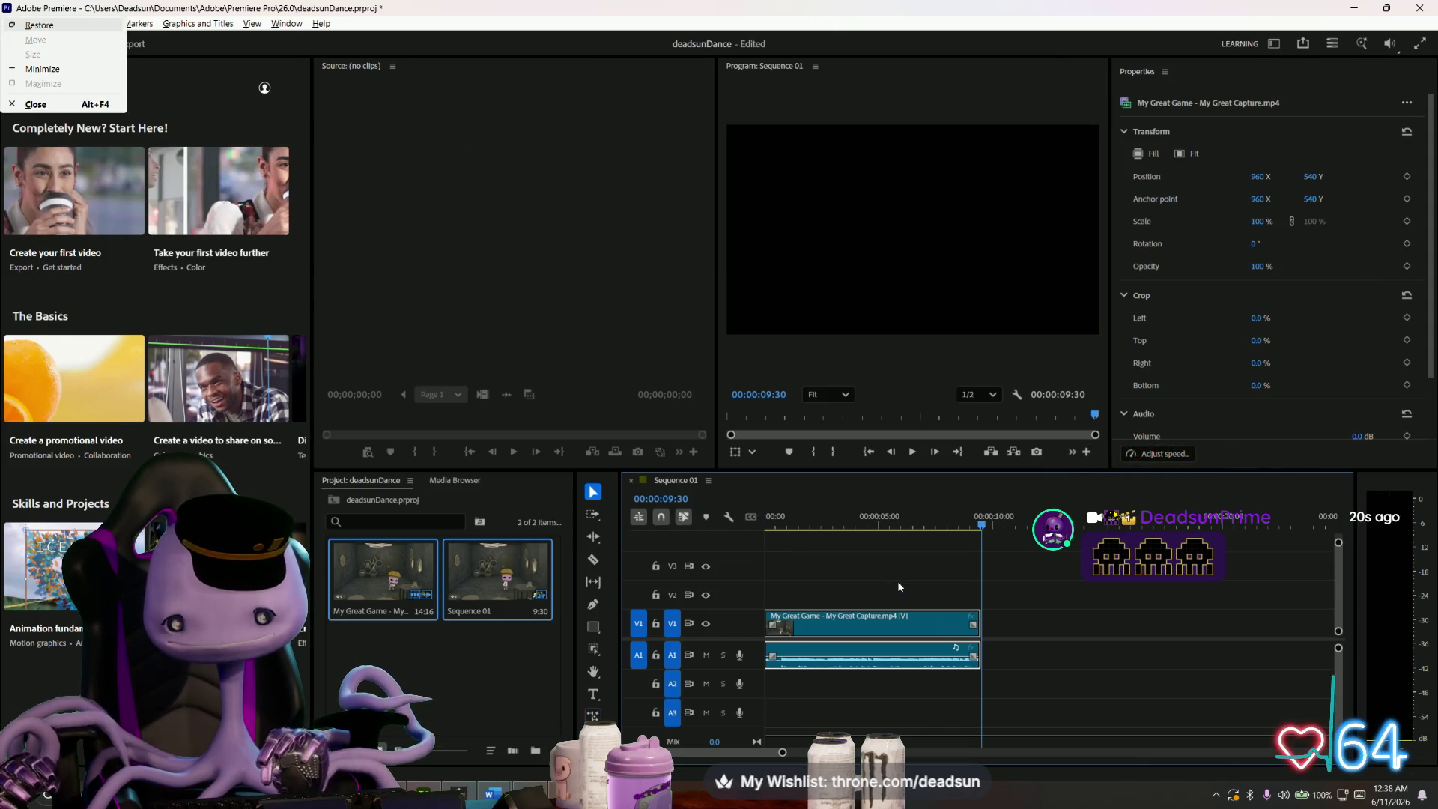
{"action": "left_click", "coordinate": [897, 581]}
{"action": "key", "text": "space"}
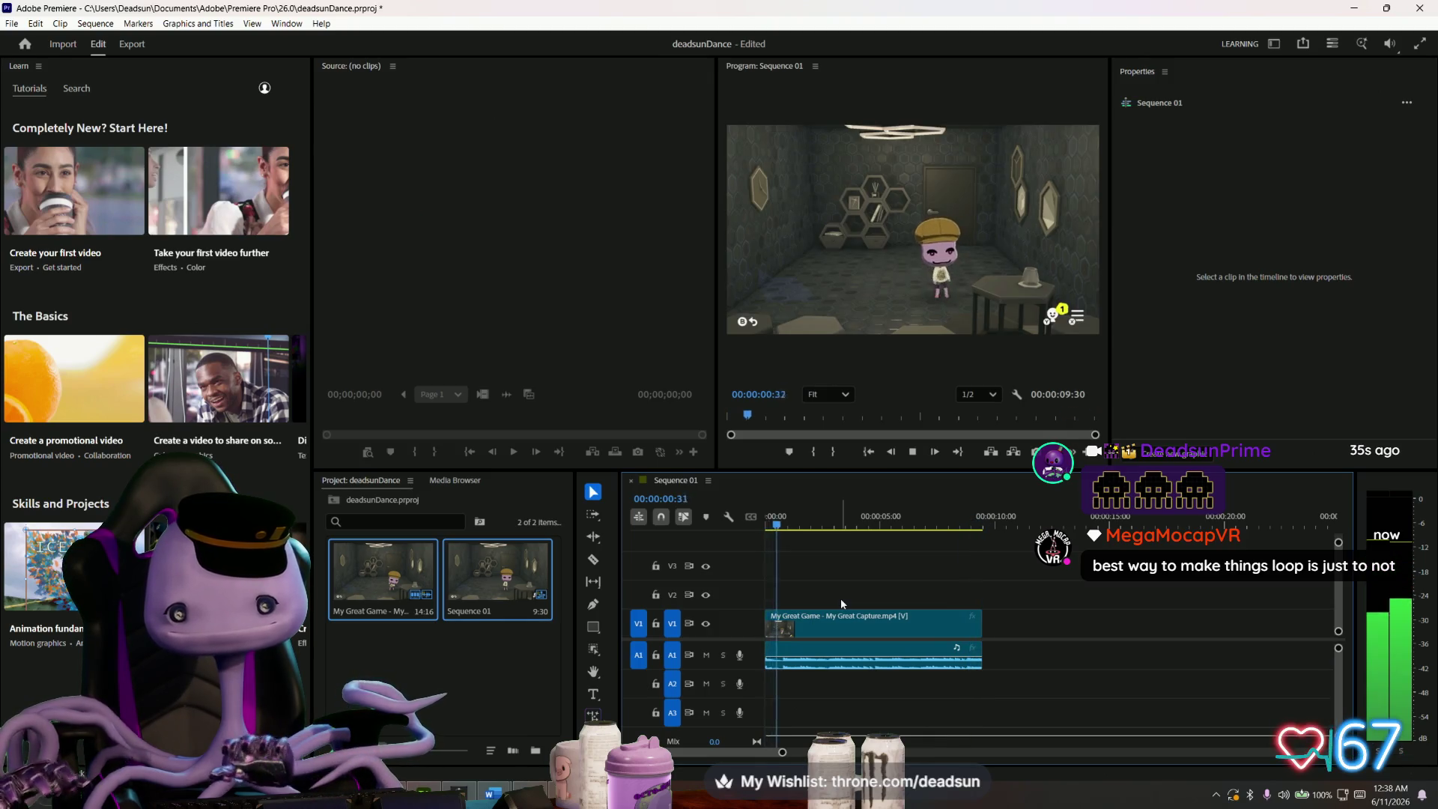
{"action": "key", "text": "space"}
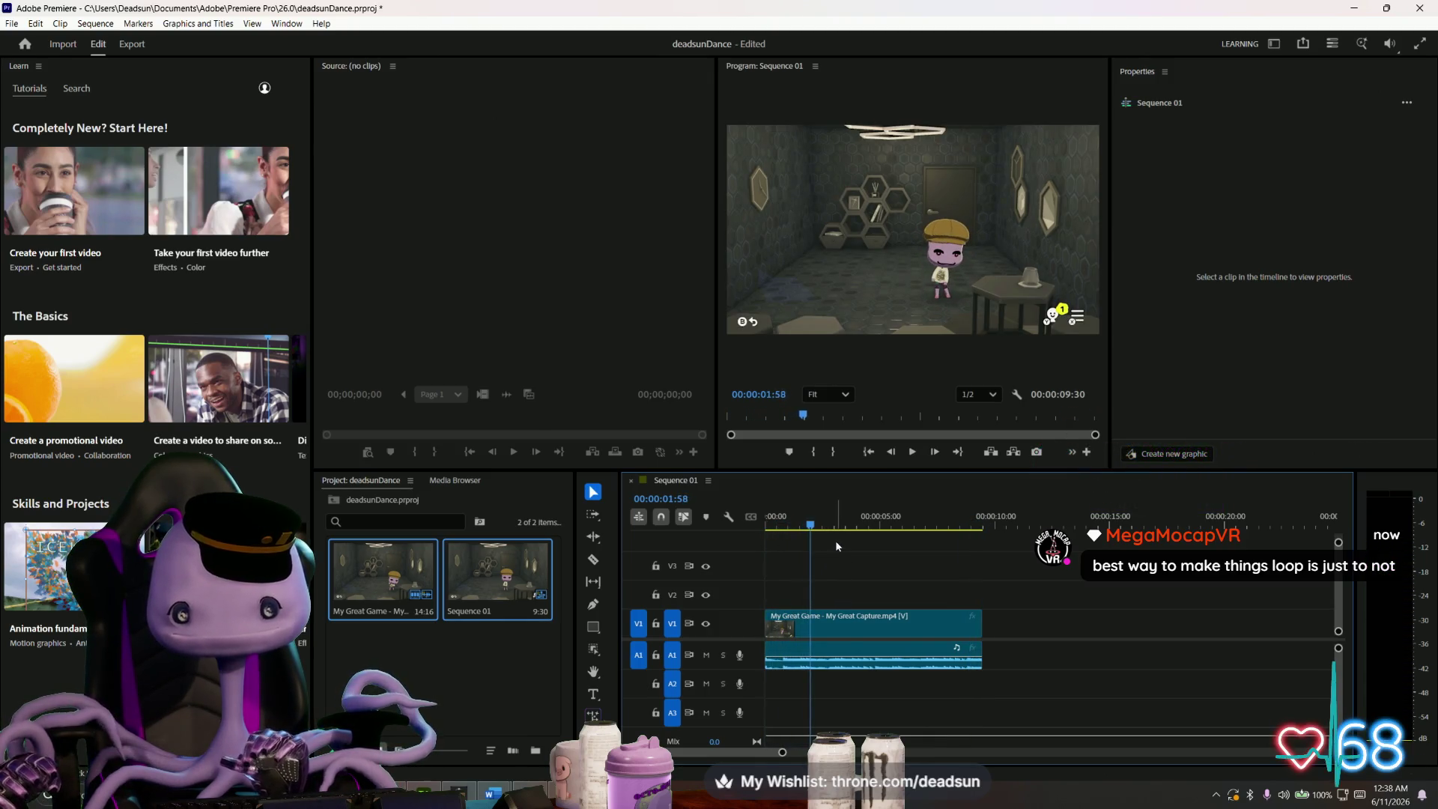
{"action": "mouse_move", "coordinate": [812, 528]}
{"action": "left_mouse_down"}
{"action": "mouse_move", "coordinate": [786, 528]}
{"action": "mouse_move", "coordinate": [1023, 520]}
{"action": "mouse_move", "coordinate": [777, 533]}
{"action": "left_mouse_up"}
{"action": "key", "text": "space"}
{"action": "key", "text": "space"}
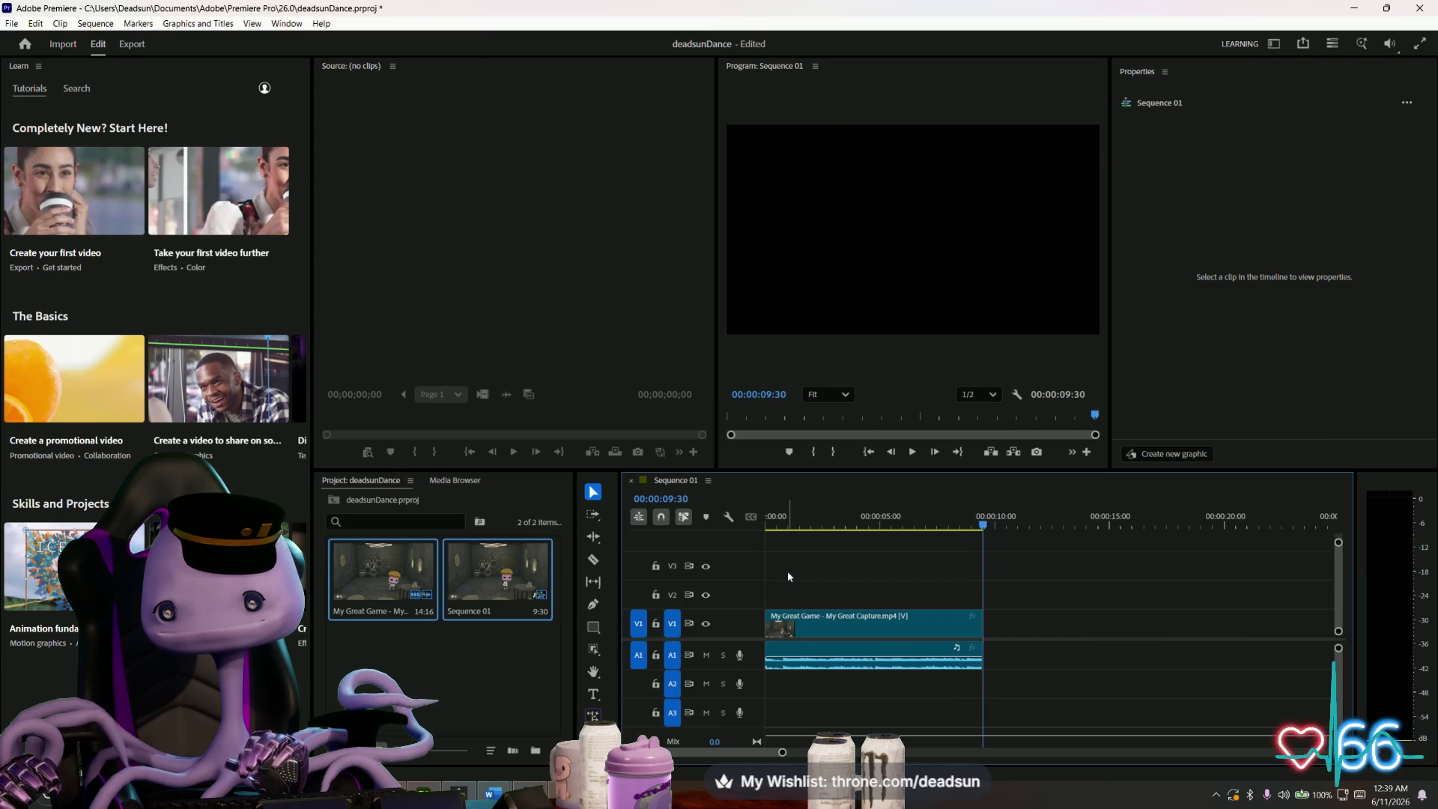
{"action": "key", "text": "space"}
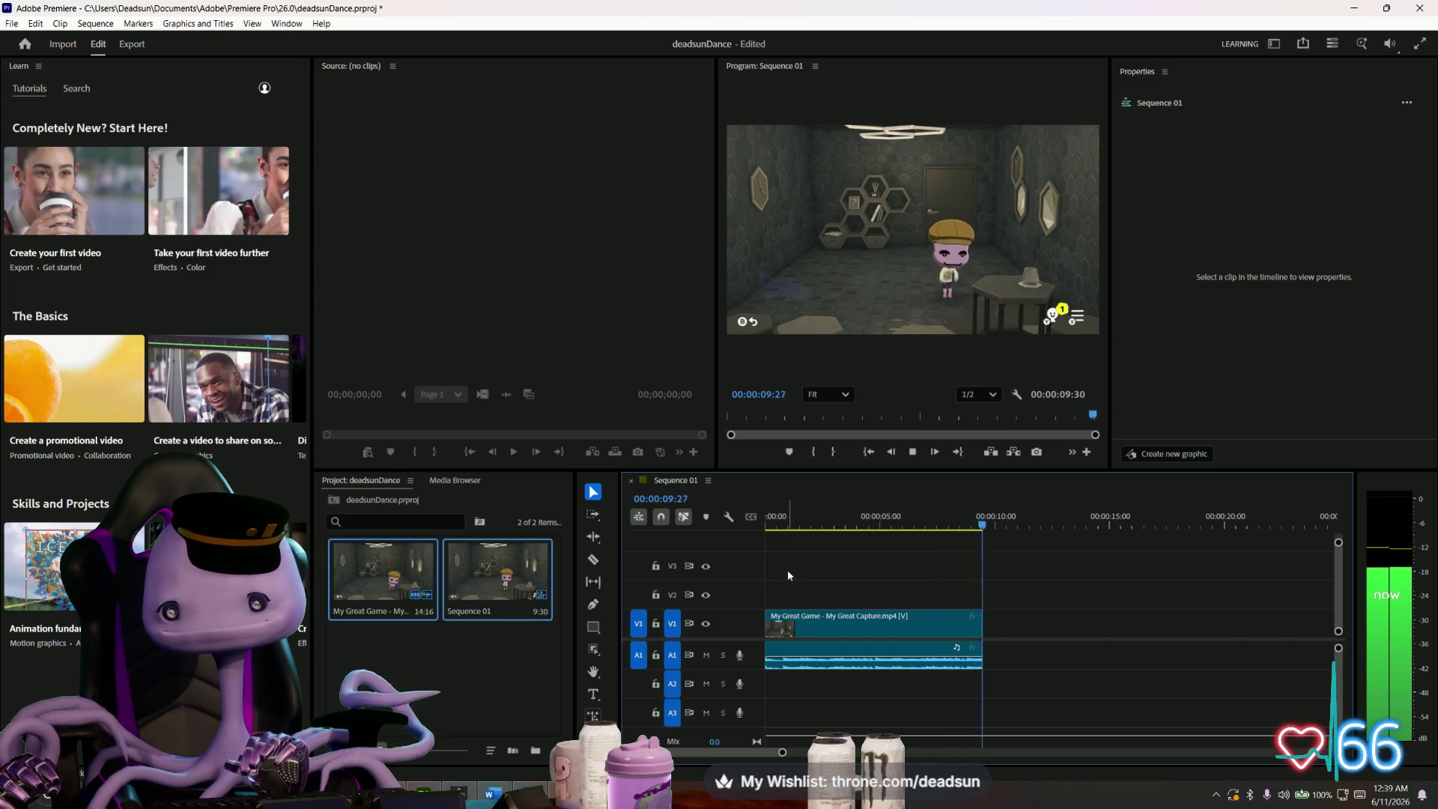
{"action": "key", "text": "space"}
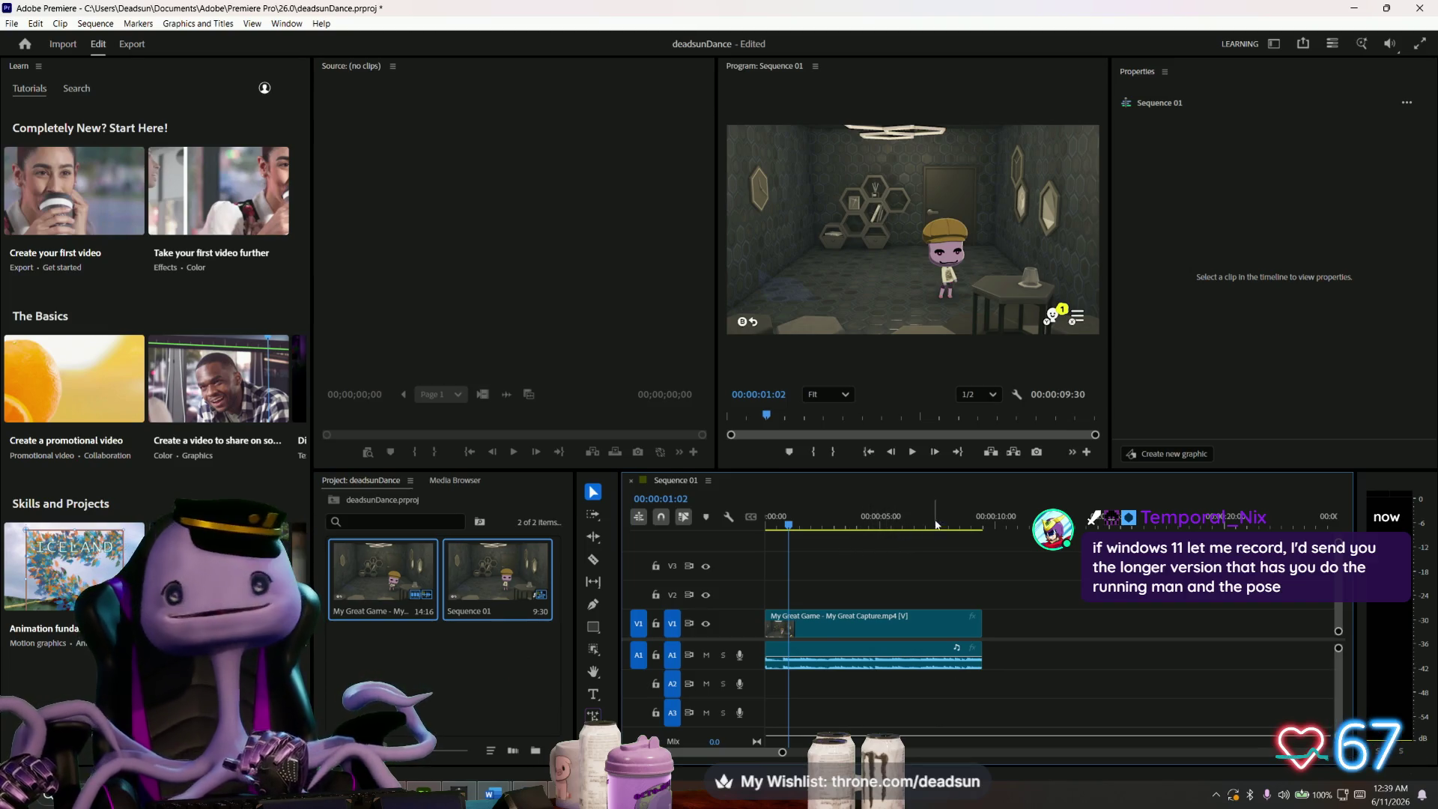
- Inspect frames 00:00:00:44–53 and both ends, then drag a clip copy after 00:00:09:30
{"action": "left_click", "coordinate": [788, 525]}
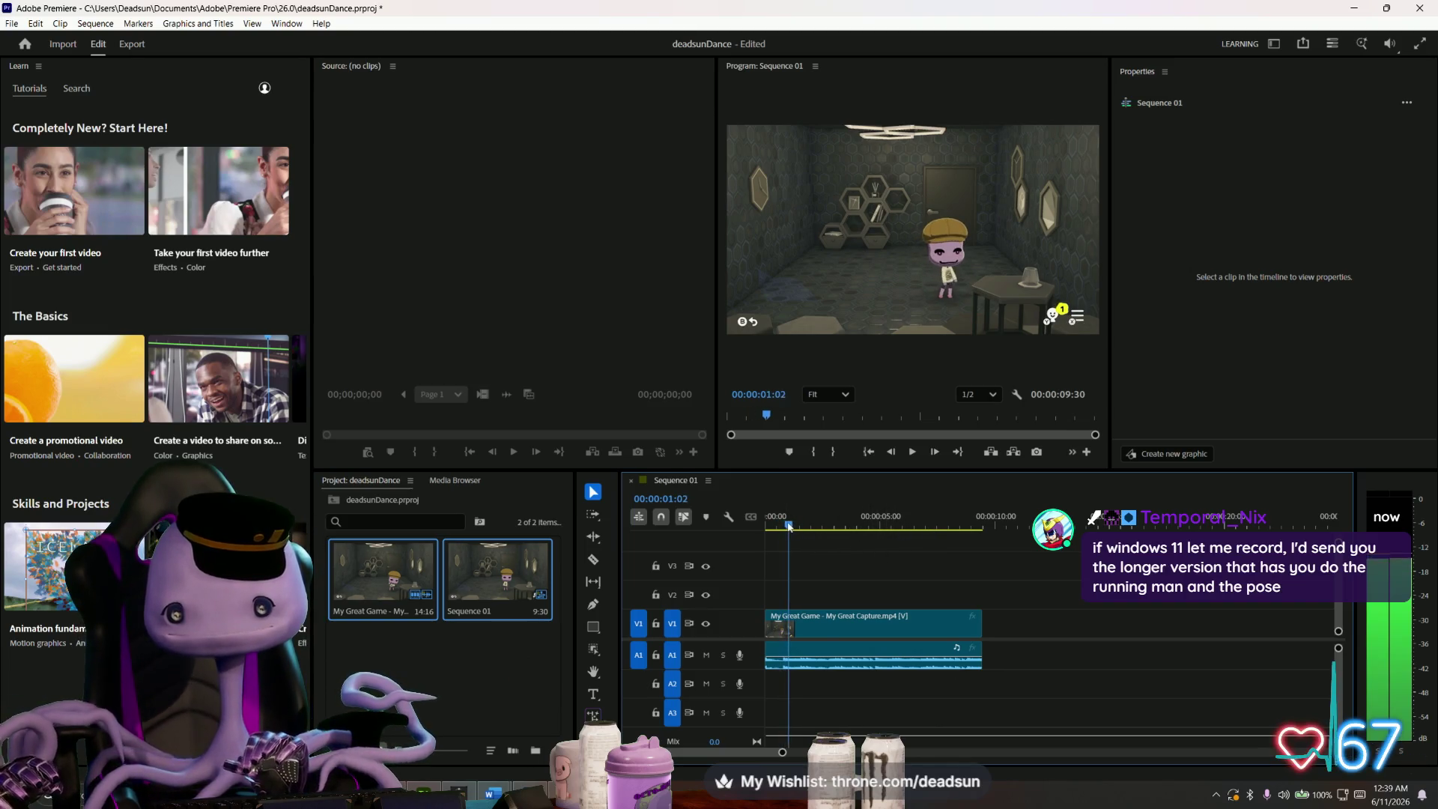
{"action": "mouse_move", "coordinate": [788, 525]}
{"action": "left_mouse_down"}
{"action": "mouse_move", "coordinate": [768, 525]}
{"action": "mouse_move", "coordinate": [787, 528]}
{"action": "left_mouse_up"}
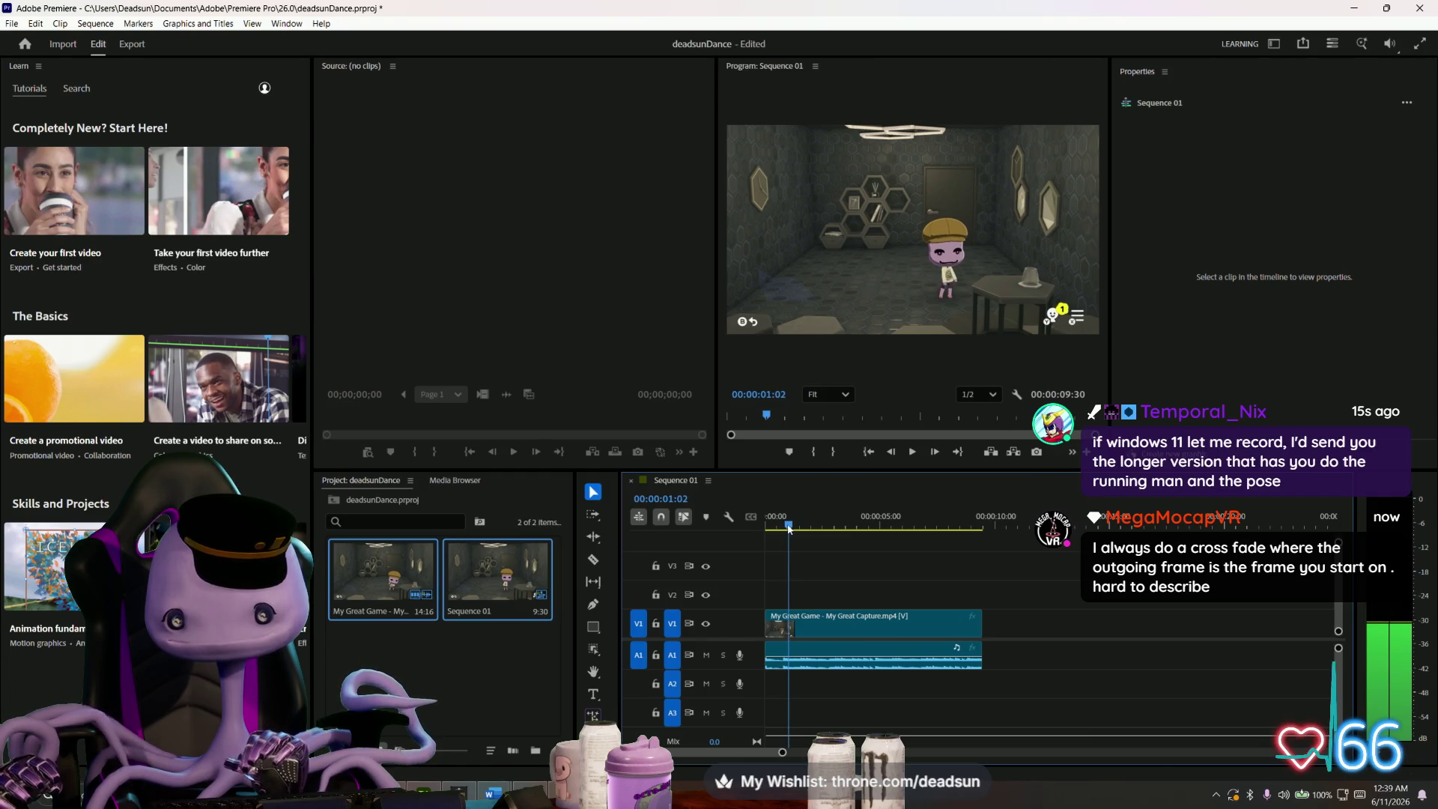
{"action": "mouse_move", "coordinate": [788, 527]}
{"action": "left_mouse_down"}
{"action": "mouse_move", "coordinate": [757, 523]}
{"action": "mouse_move", "coordinate": [812, 527]}
{"action": "left_mouse_up"}
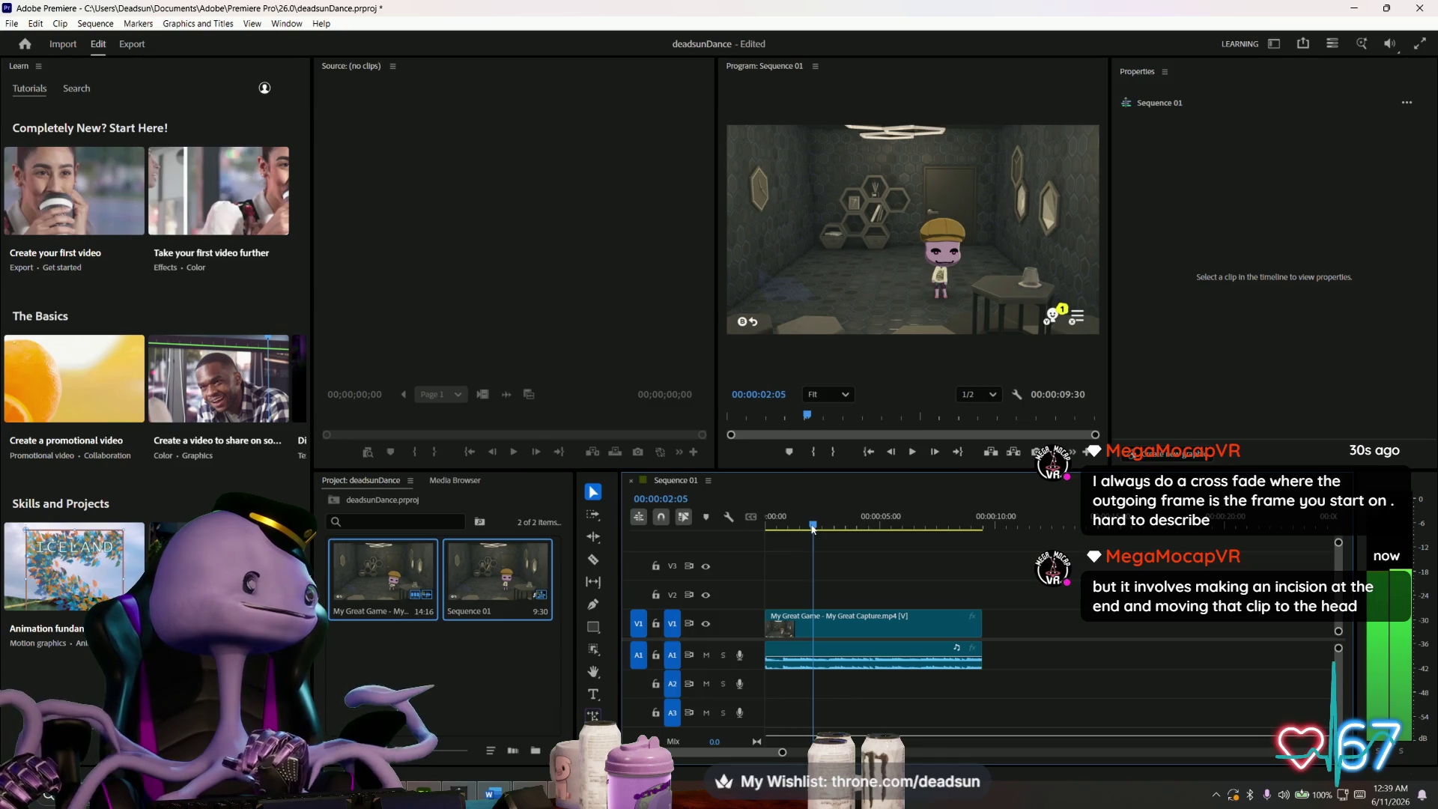
{"action": "key", "text": "Home"}
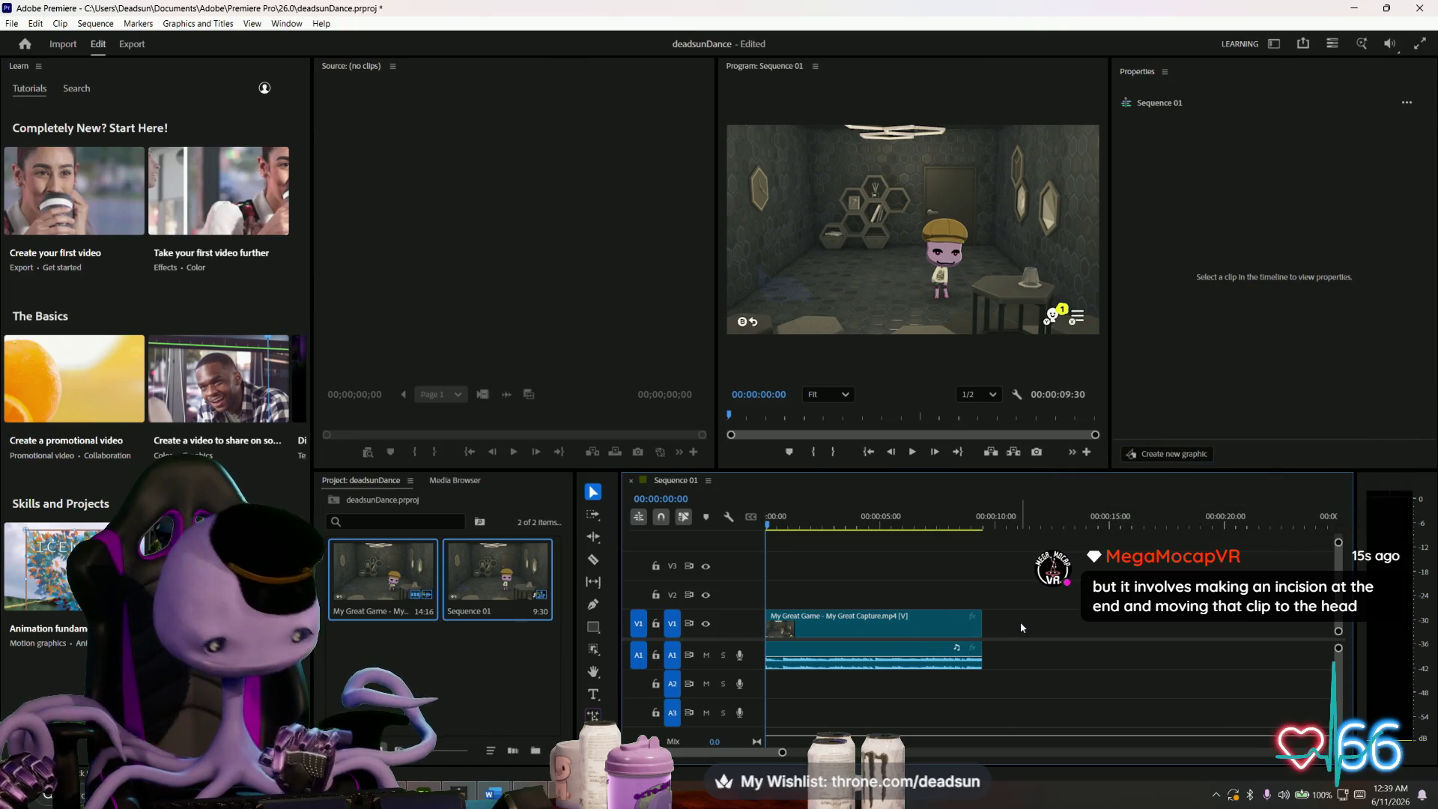
{"action": "key", "text": "End"}
{"action": "left_click_drag", "start_coordinate": [912, 624], "coordinate": [1140, 630]}
{"action": "key", "text": "ctrl+z"}
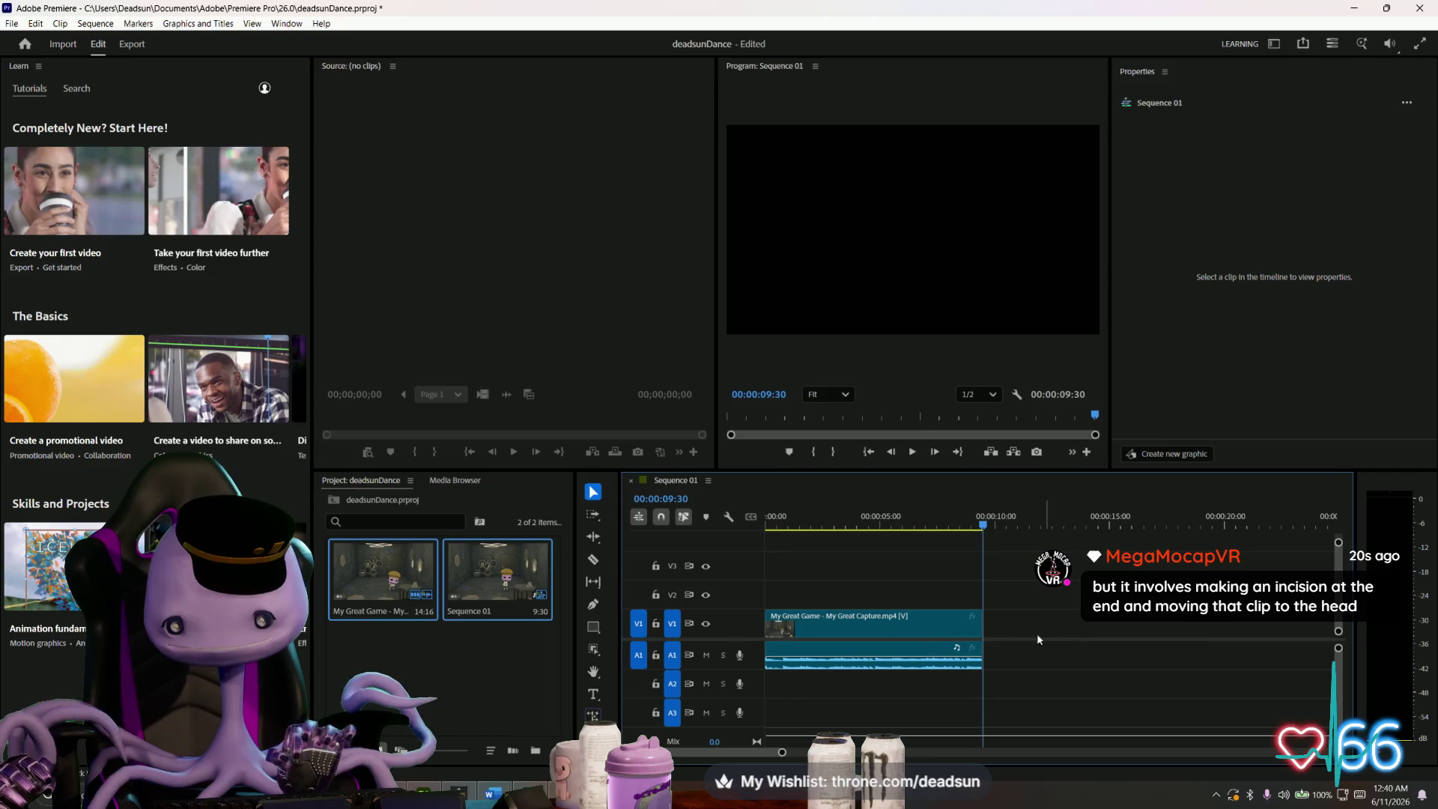
{"action": "right_click", "coordinate": [865, 620]}
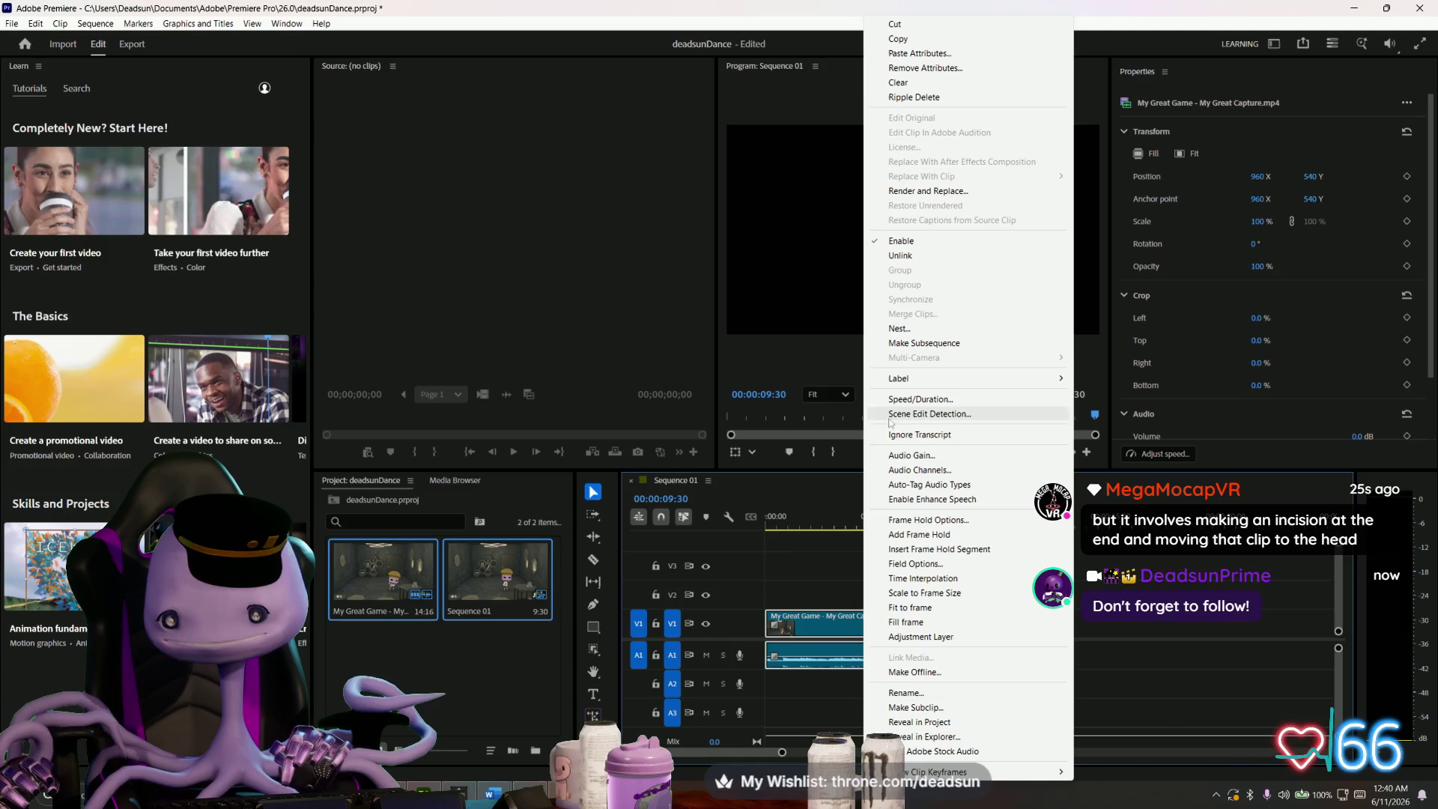
{"action": "left_click", "coordinate": [844, 631]}
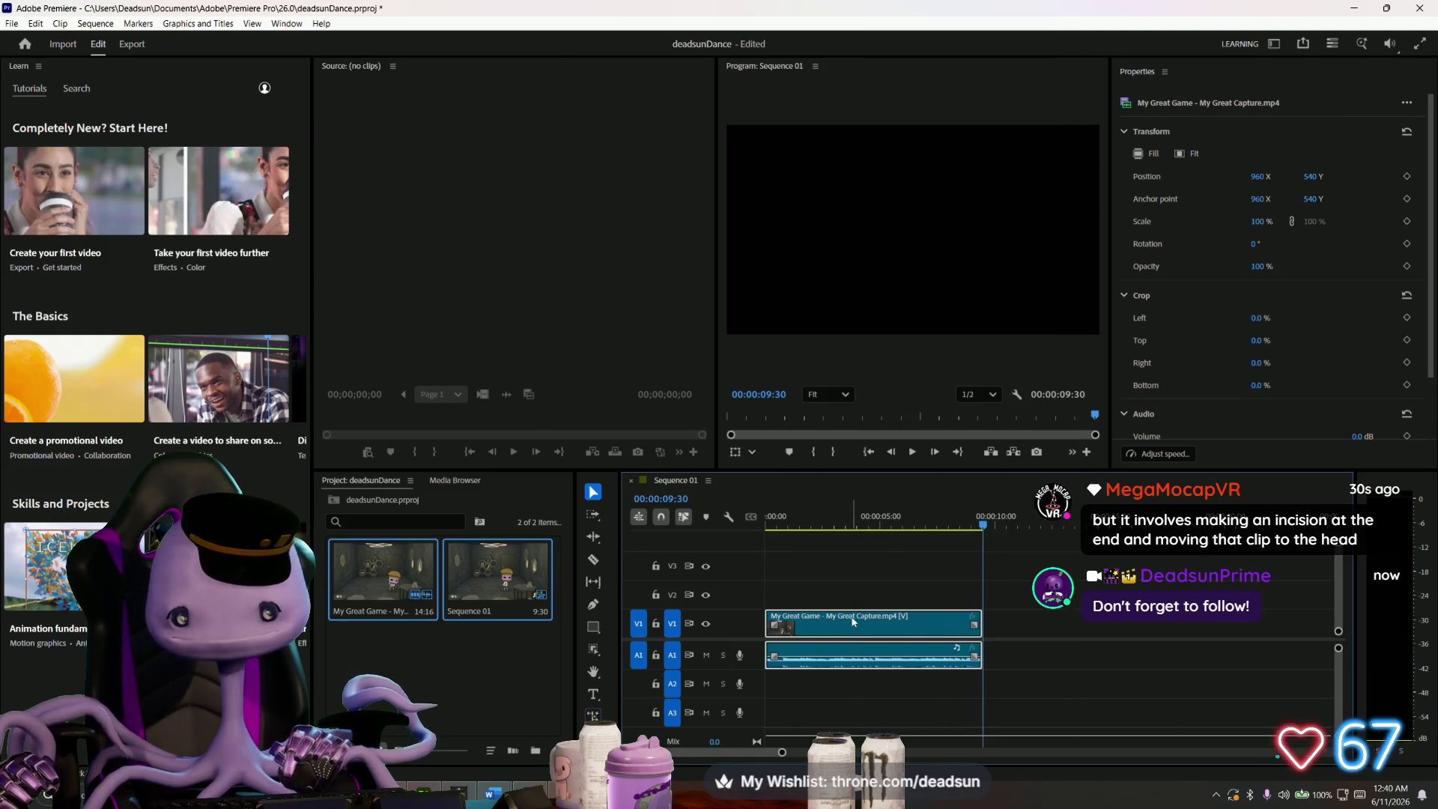
{"action": "right_click", "coordinate": [852, 622]}
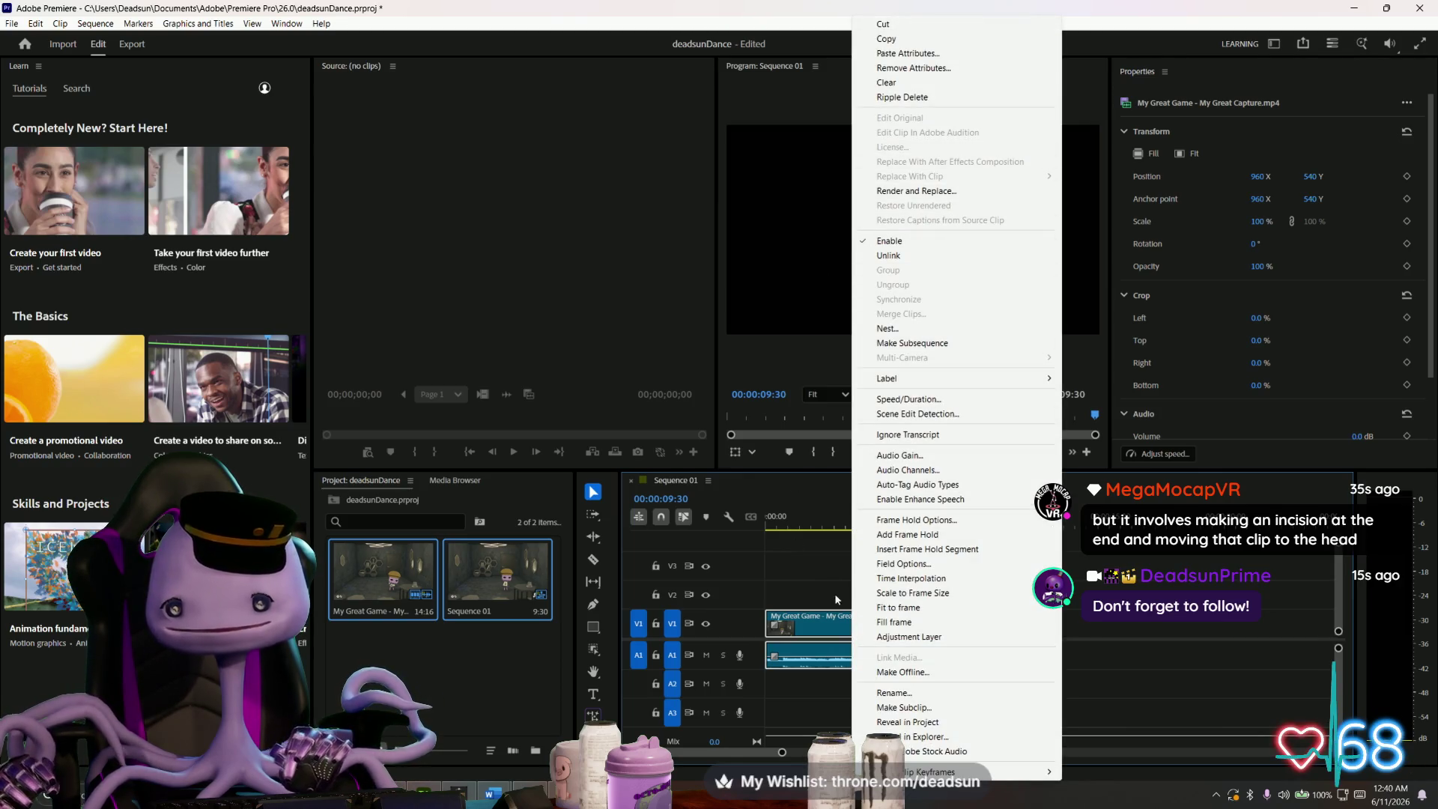
{"action": "left_click", "coordinate": [840, 628]}
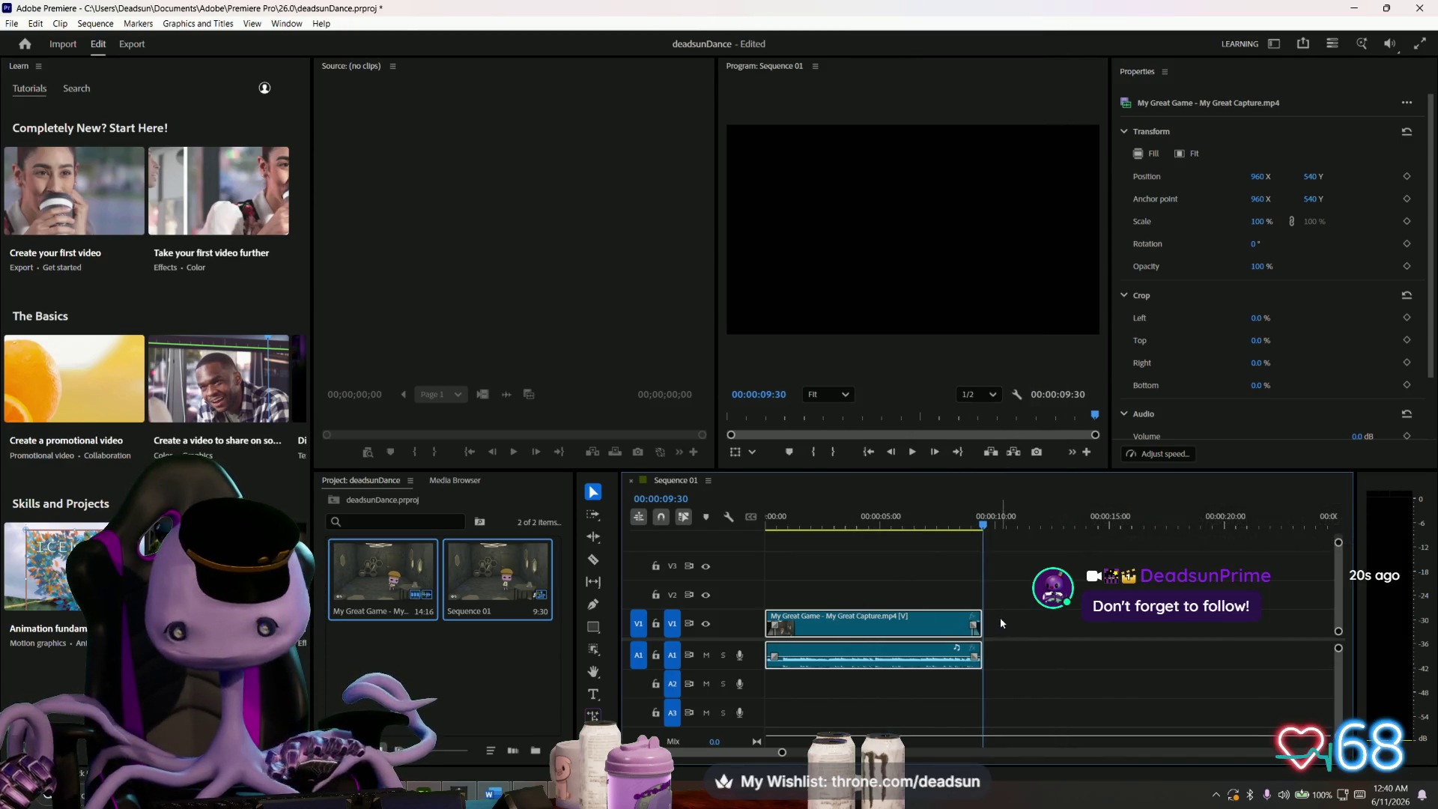
{"action": "mouse_move", "coordinate": [932, 622]}
{"action": "left_mouse_down"}
{"action": "mouse_move", "coordinate": [1157, 623]}
{"action": "mouse_move", "coordinate": [1141, 623]}
{"action": "left_mouse_up"}
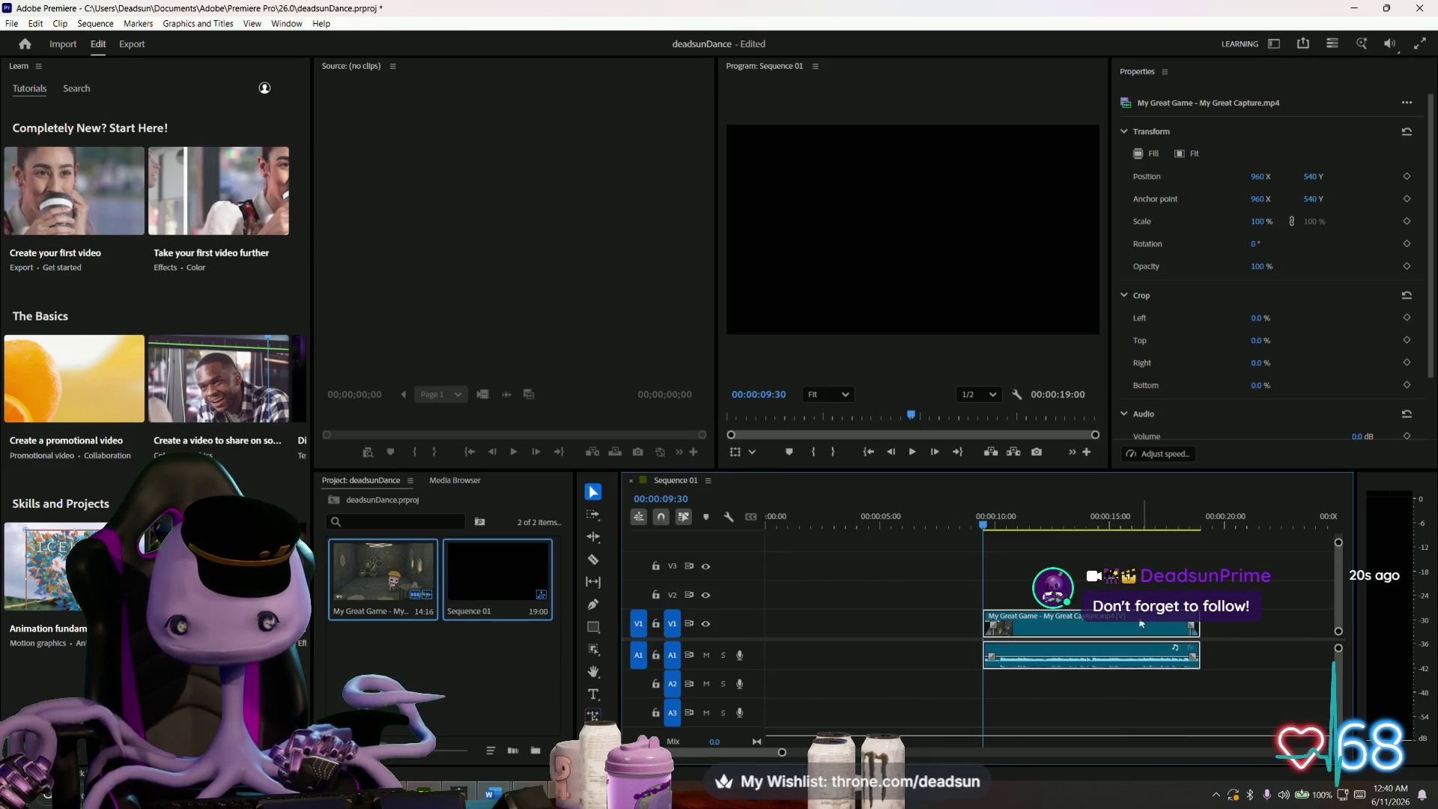
{"action": "key", "text": "ctrl+z"}
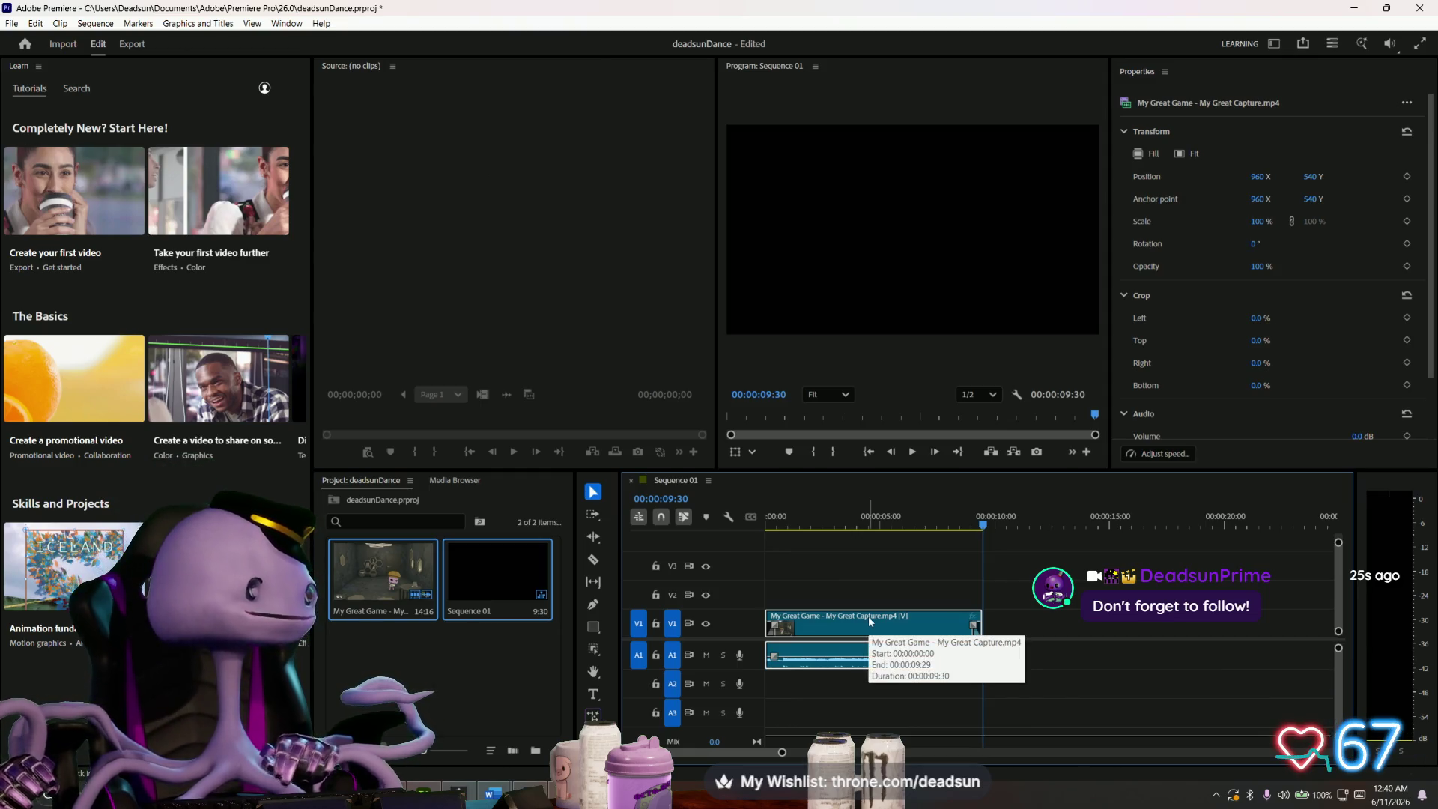
{"action": "right_click", "coordinate": [869, 616]}
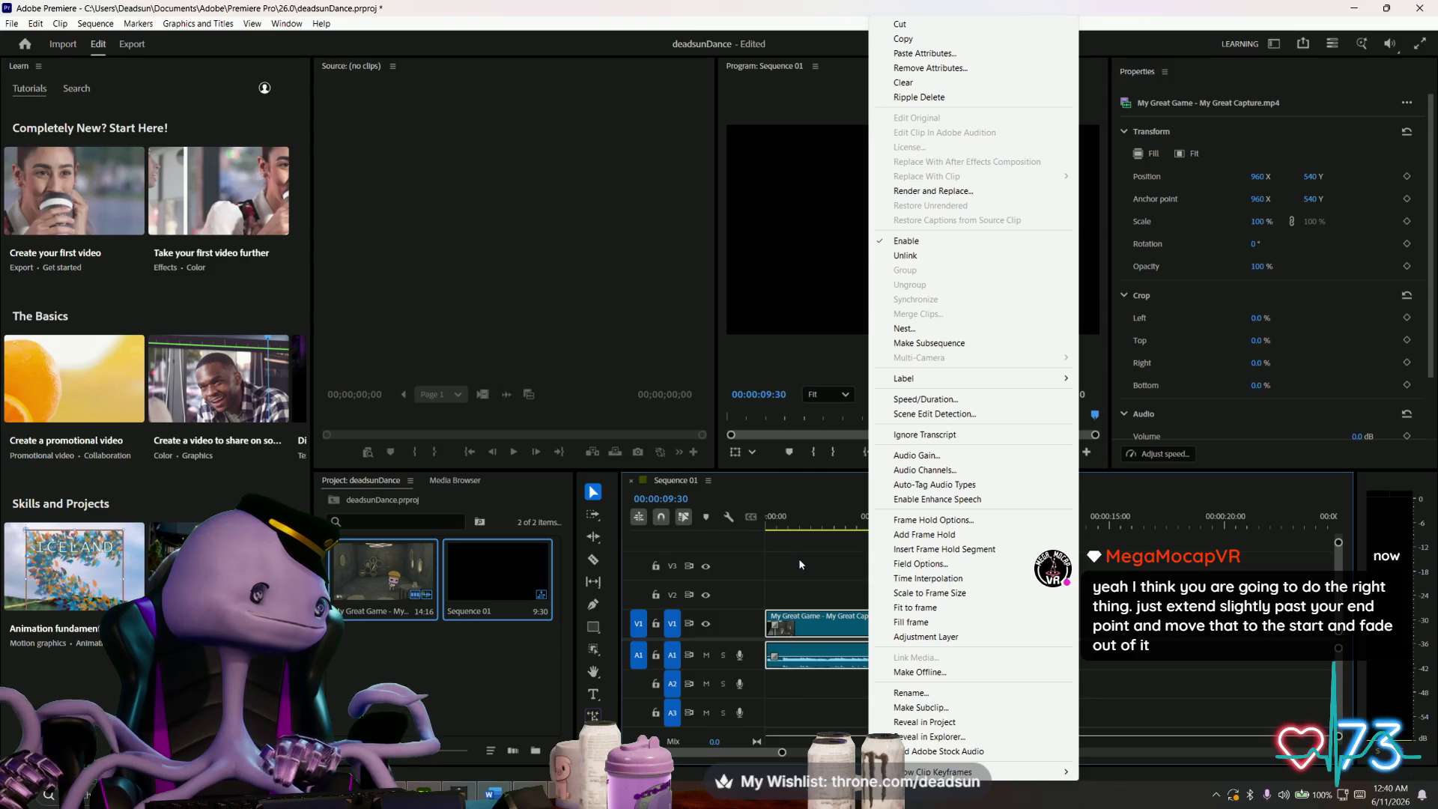
{"action": "left_click", "coordinate": [815, 566]}
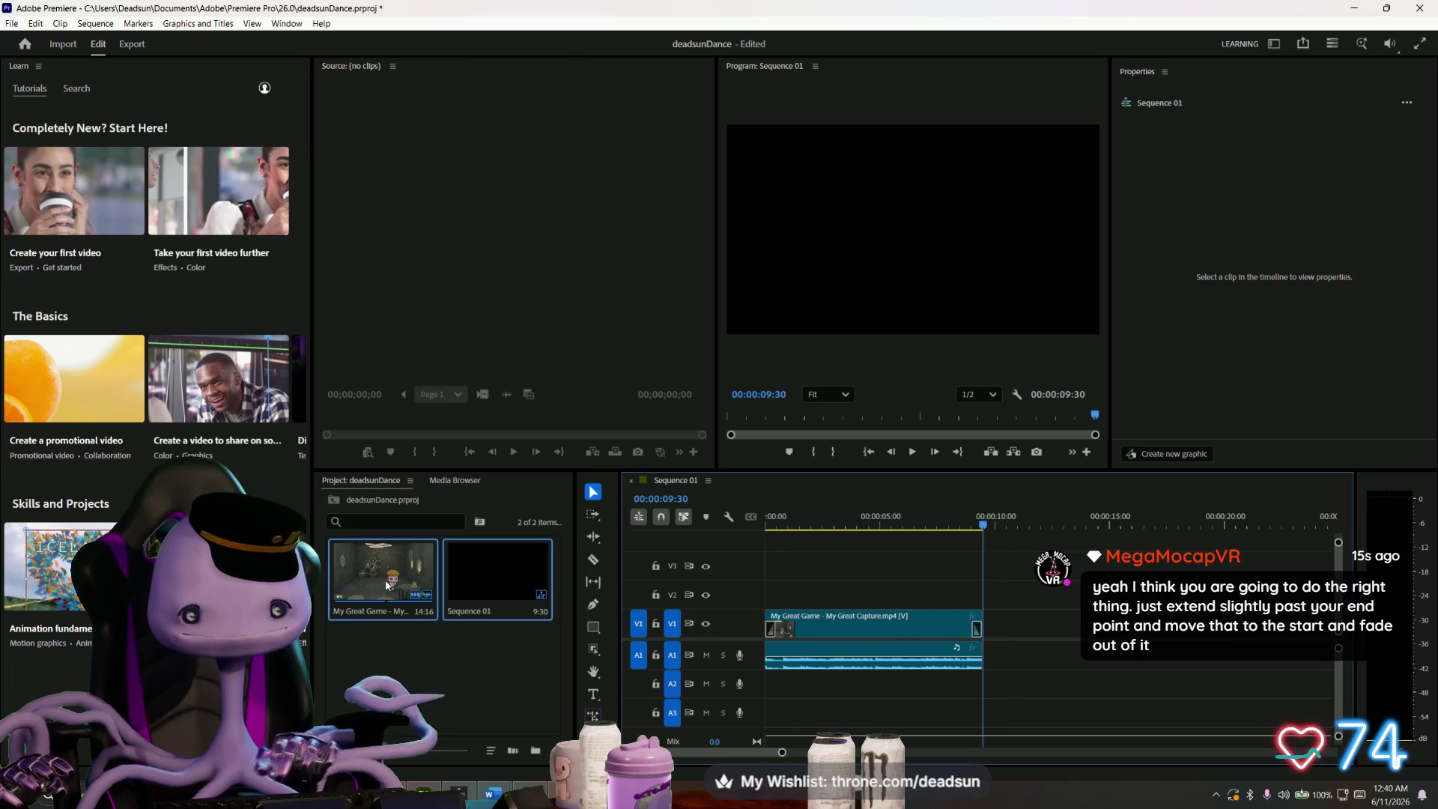
- Drop a second copy of My Great Game on V2/A2 after the first clip and play from the start
{"action": "left_click_drag", "start_coordinate": [390, 584], "coordinate": [987, 599]}
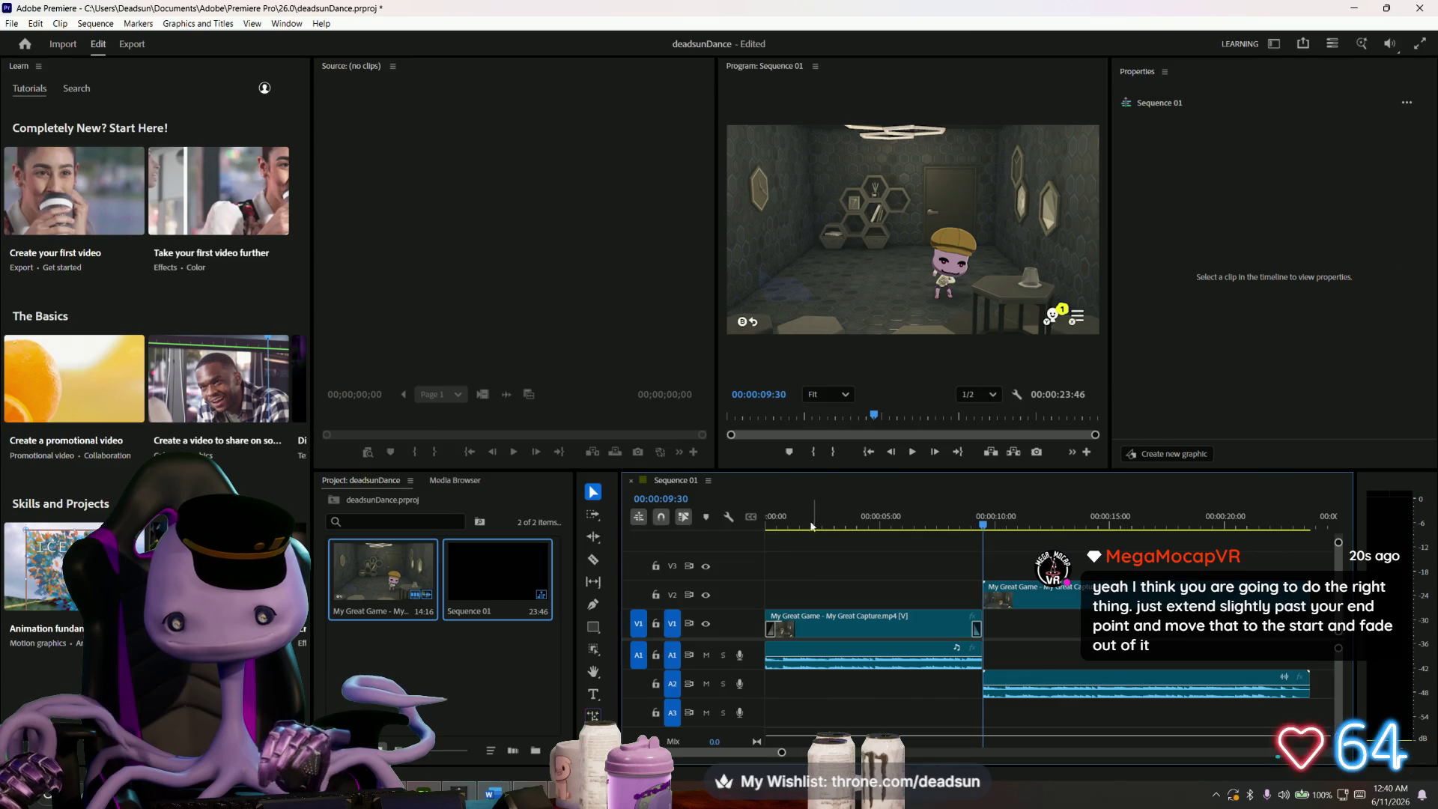
{"action": "key", "text": "Home"}
{"action": "key", "text": "space"}
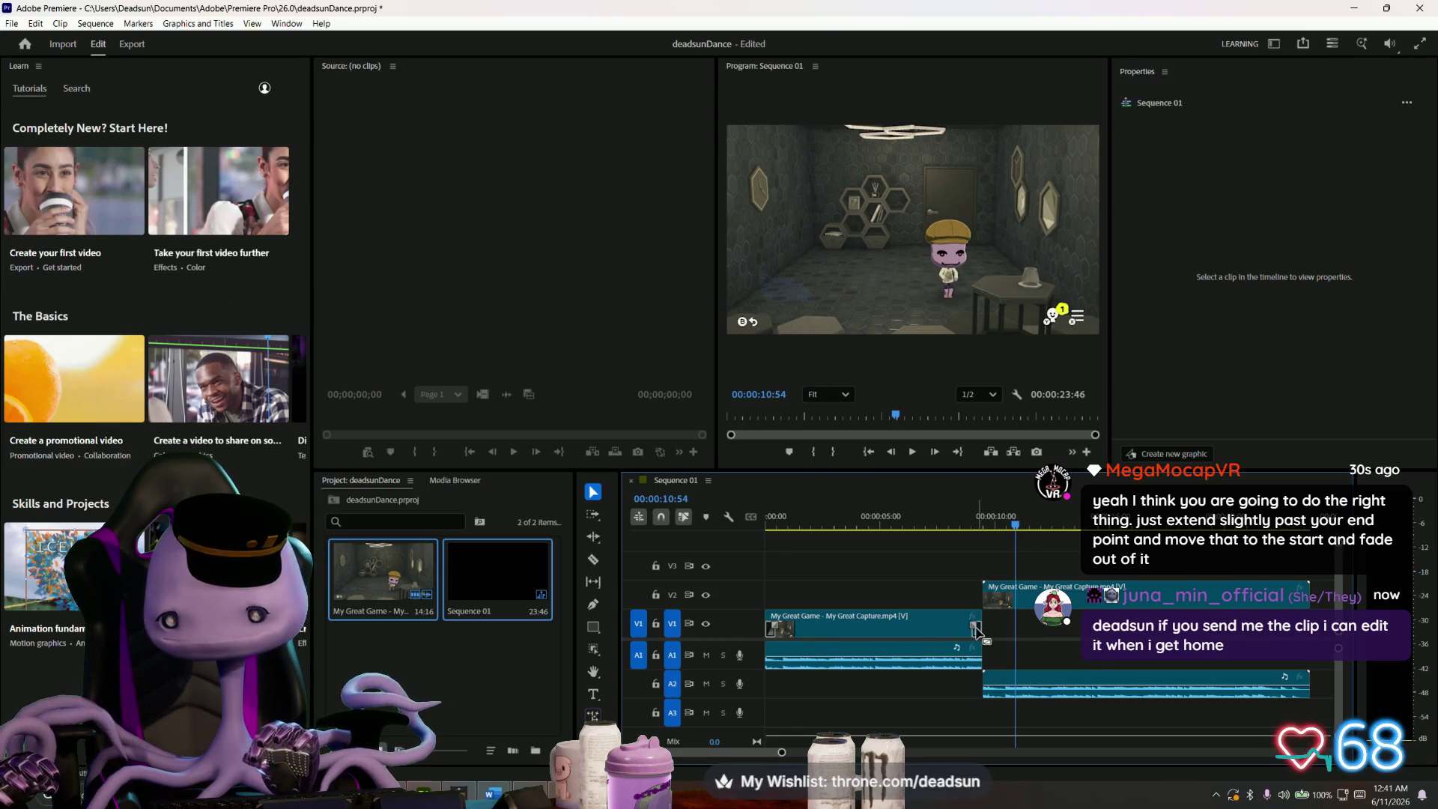
- Replay the join between the two clips from around 08:02
{"action": "left_click", "coordinate": [915, 525]}
{"action": "key", "text": "space"}
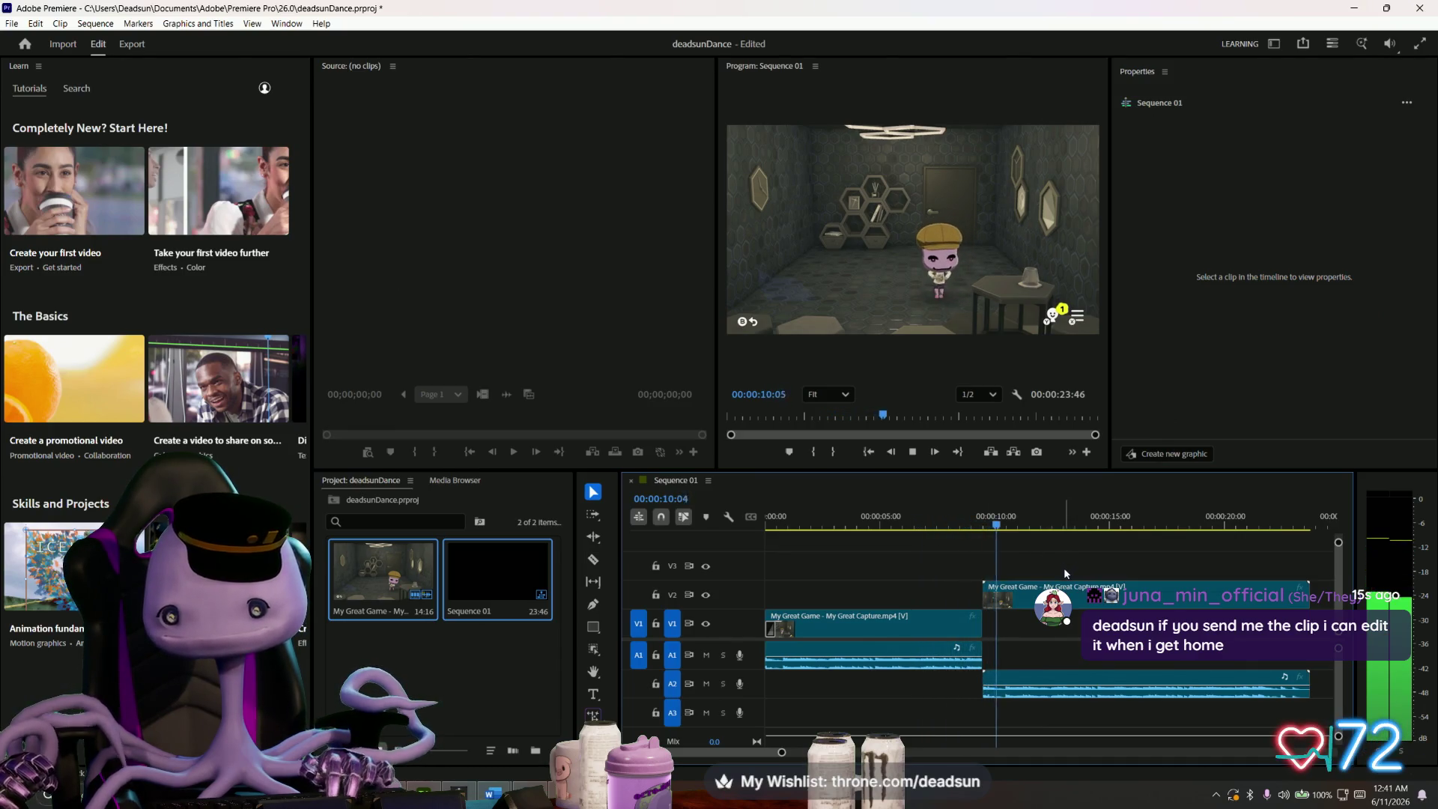
{"action": "left_click", "coordinate": [950, 523]}
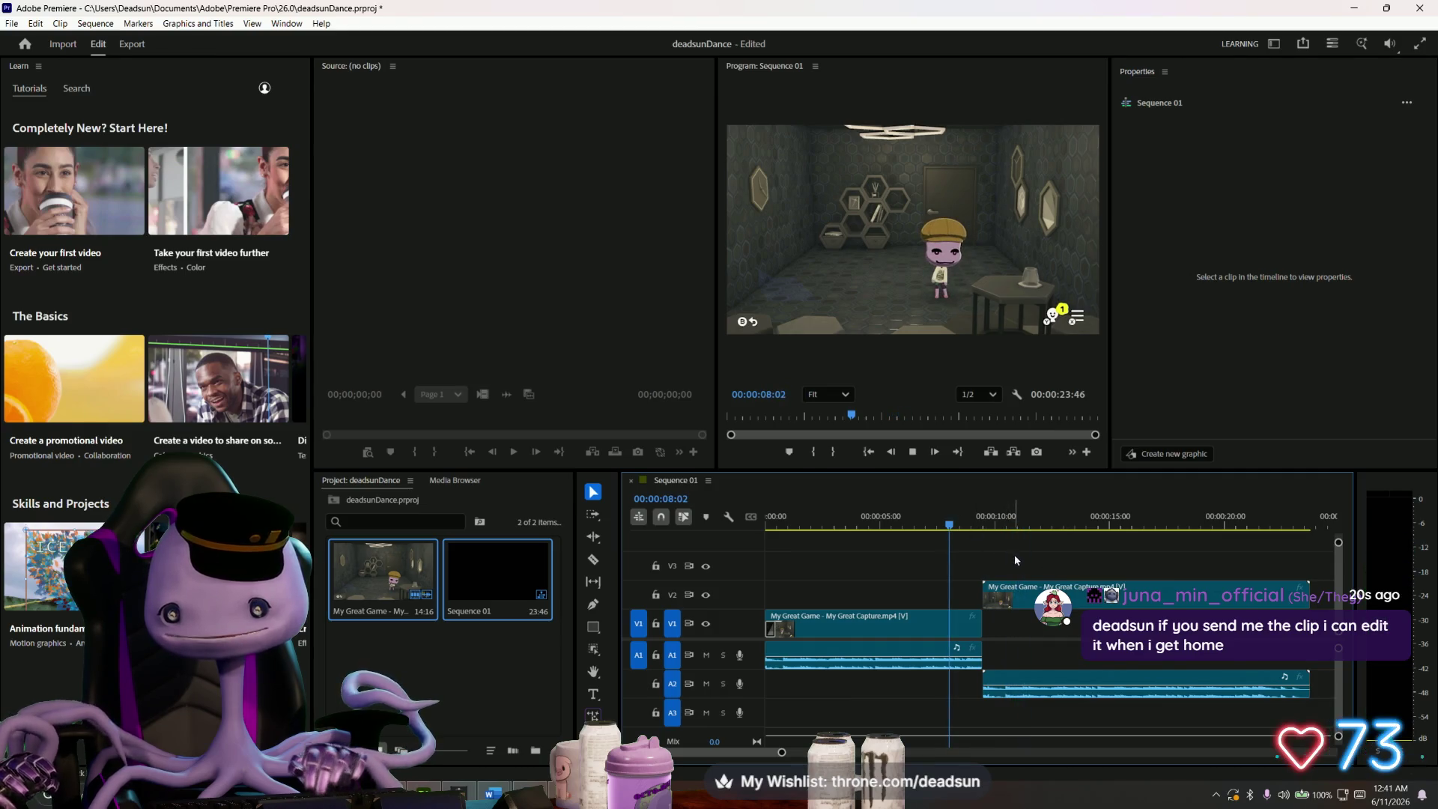
{"action": "key", "text": "shift+Left"}
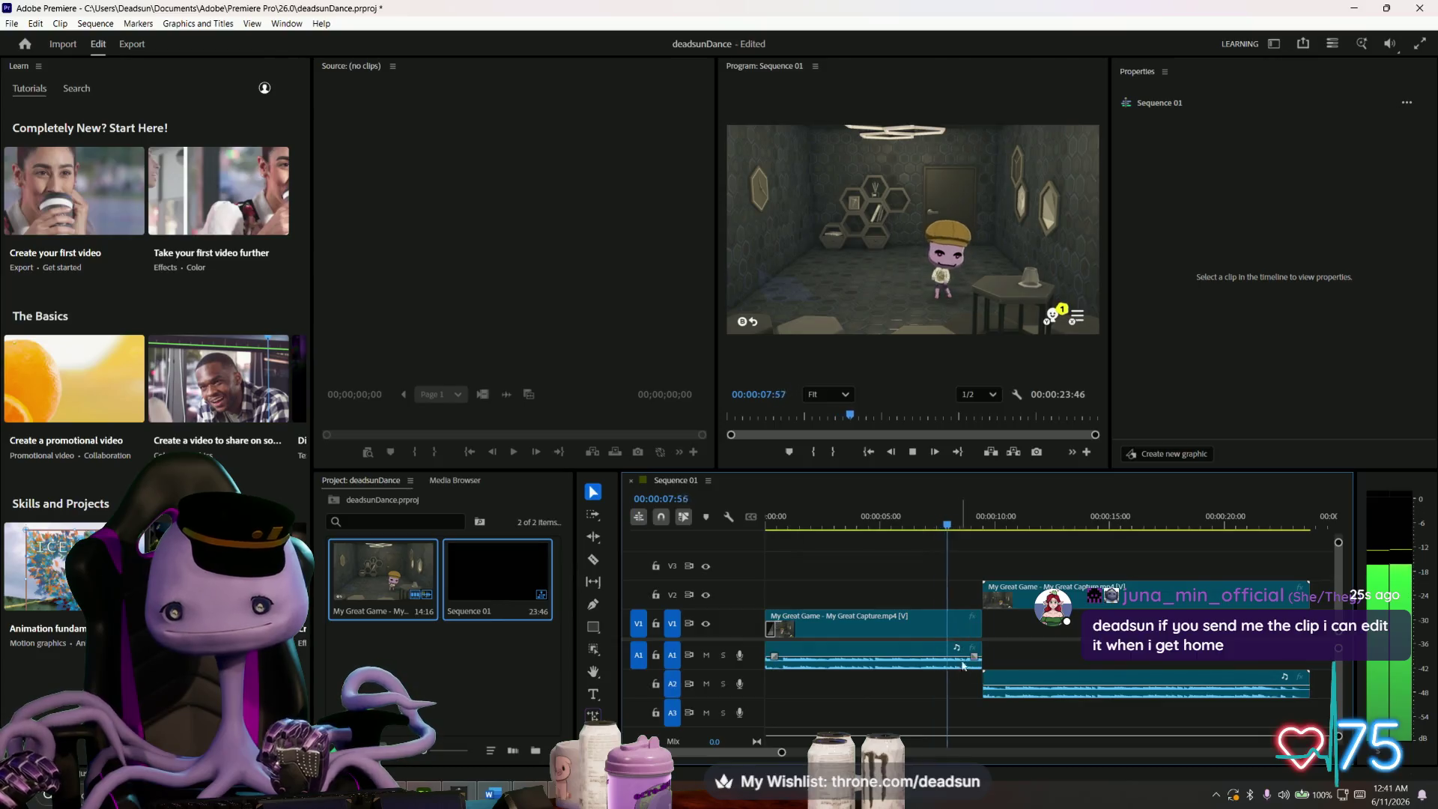
{"action": "key", "text": "alt+space"}
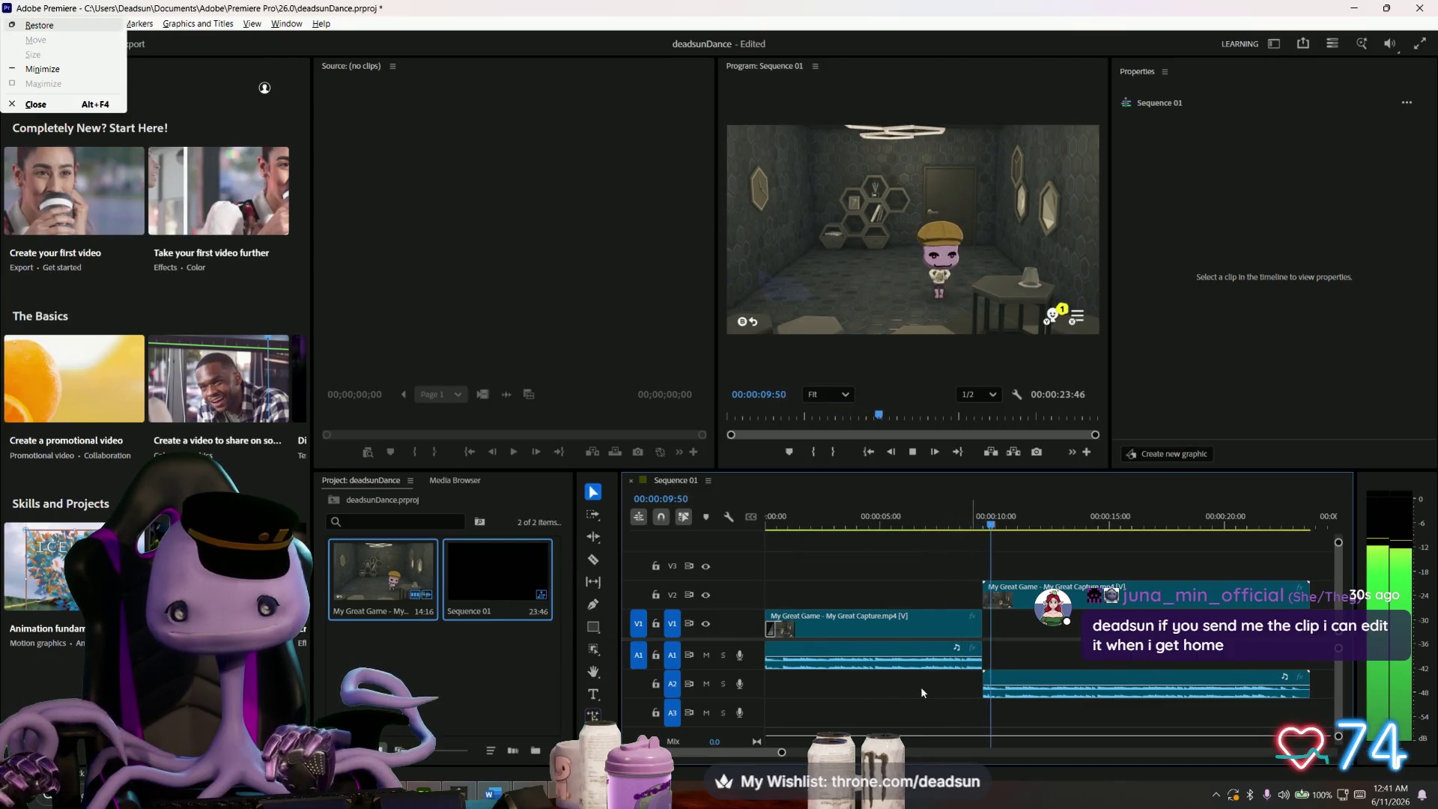
{"action": "left_click", "coordinate": [920, 692]}
{"action": "key", "text": "space"}
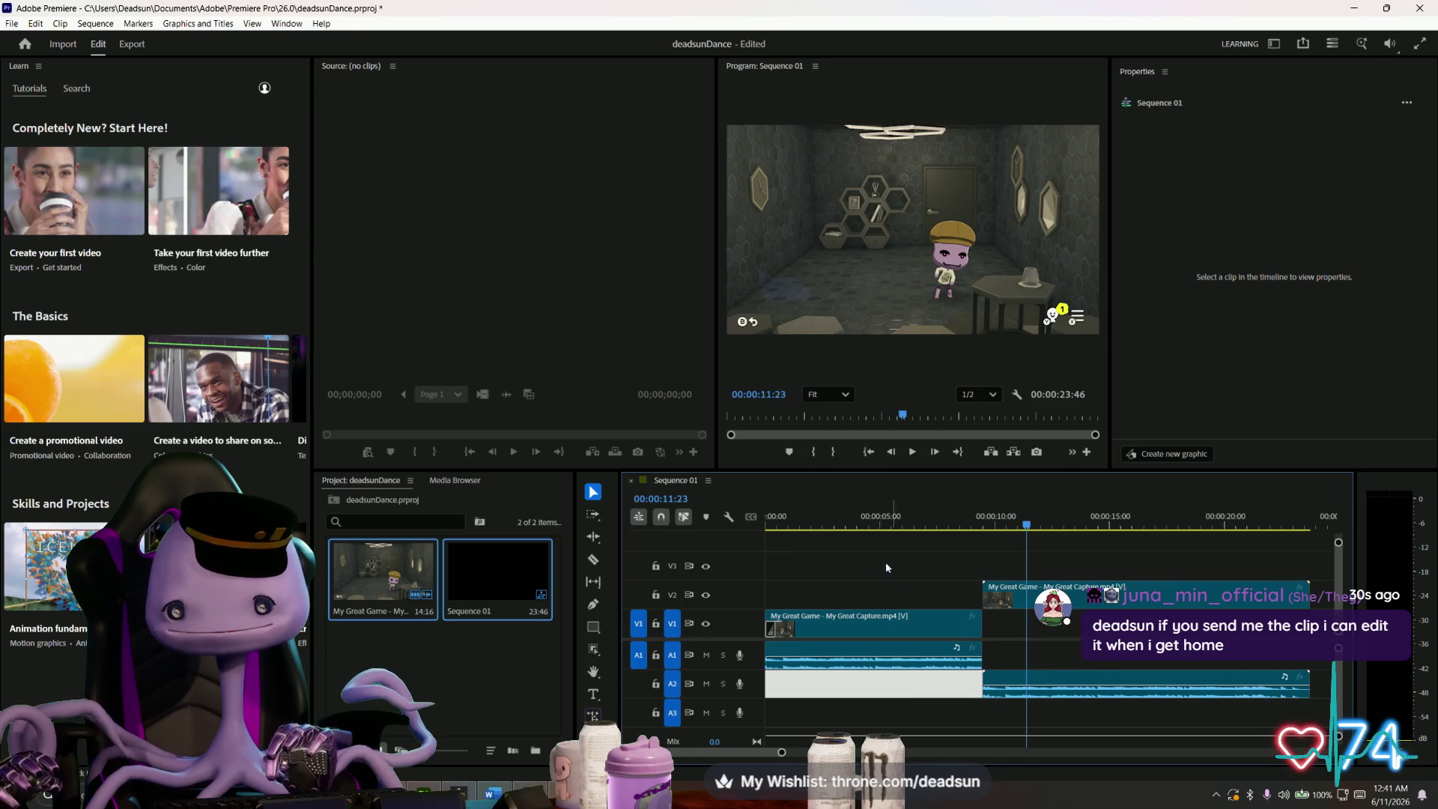
{"action": "scroll", "coordinate": [984, 663], "scroll_direction": "up", "scroll_amount": 8, "text": "alt"}
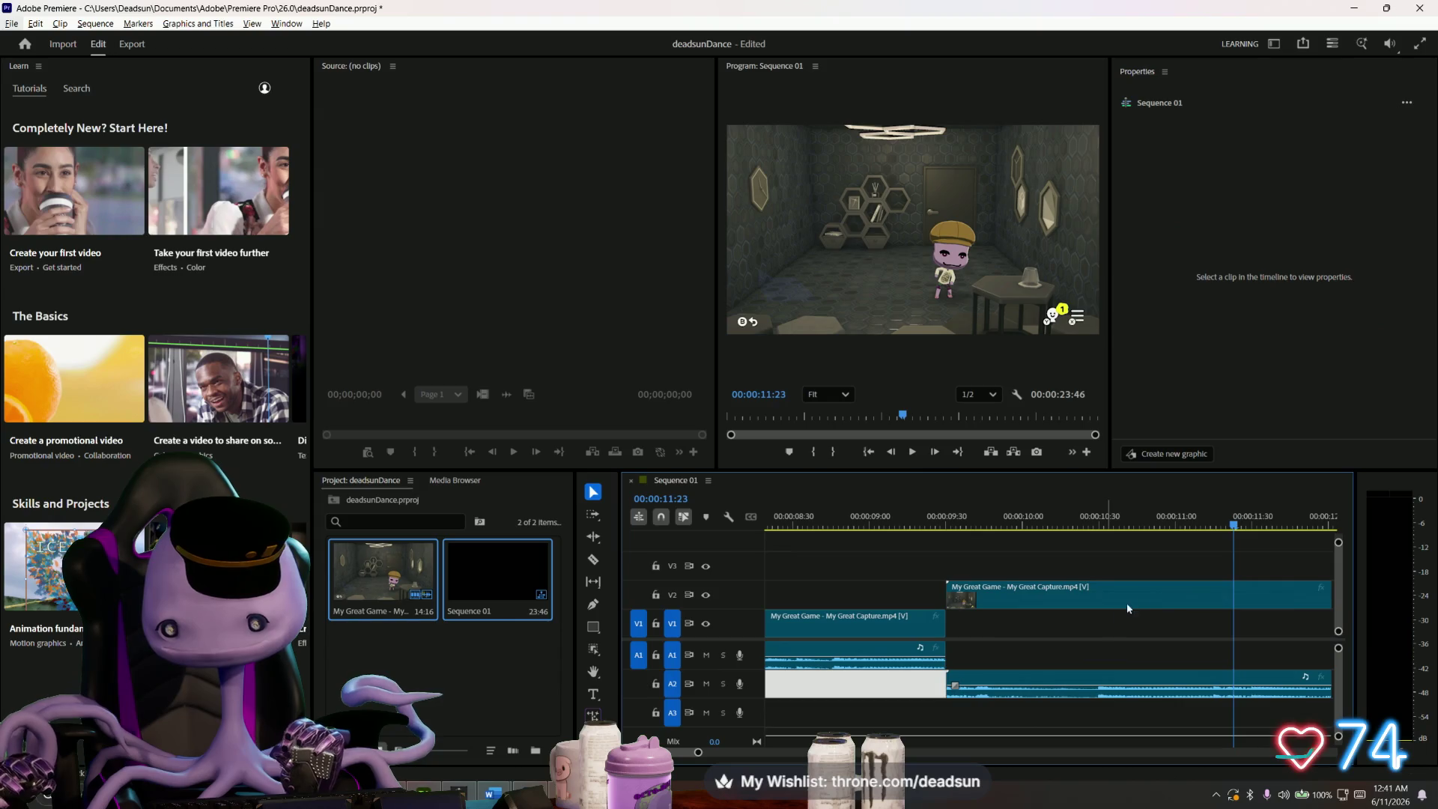
- Slide the V2 copy 7 frames earlier and replay the join from about 5 seconds
{"action": "mouse_move", "coordinate": [1126, 602]}
{"action": "left_mouse_down"}
{"action": "mouse_move", "coordinate": [891, 571]}
{"action": "mouse_move", "coordinate": [783, 580]}
{"action": "mouse_move", "coordinate": [1174, 591]}
{"action": "left_mouse_up"}
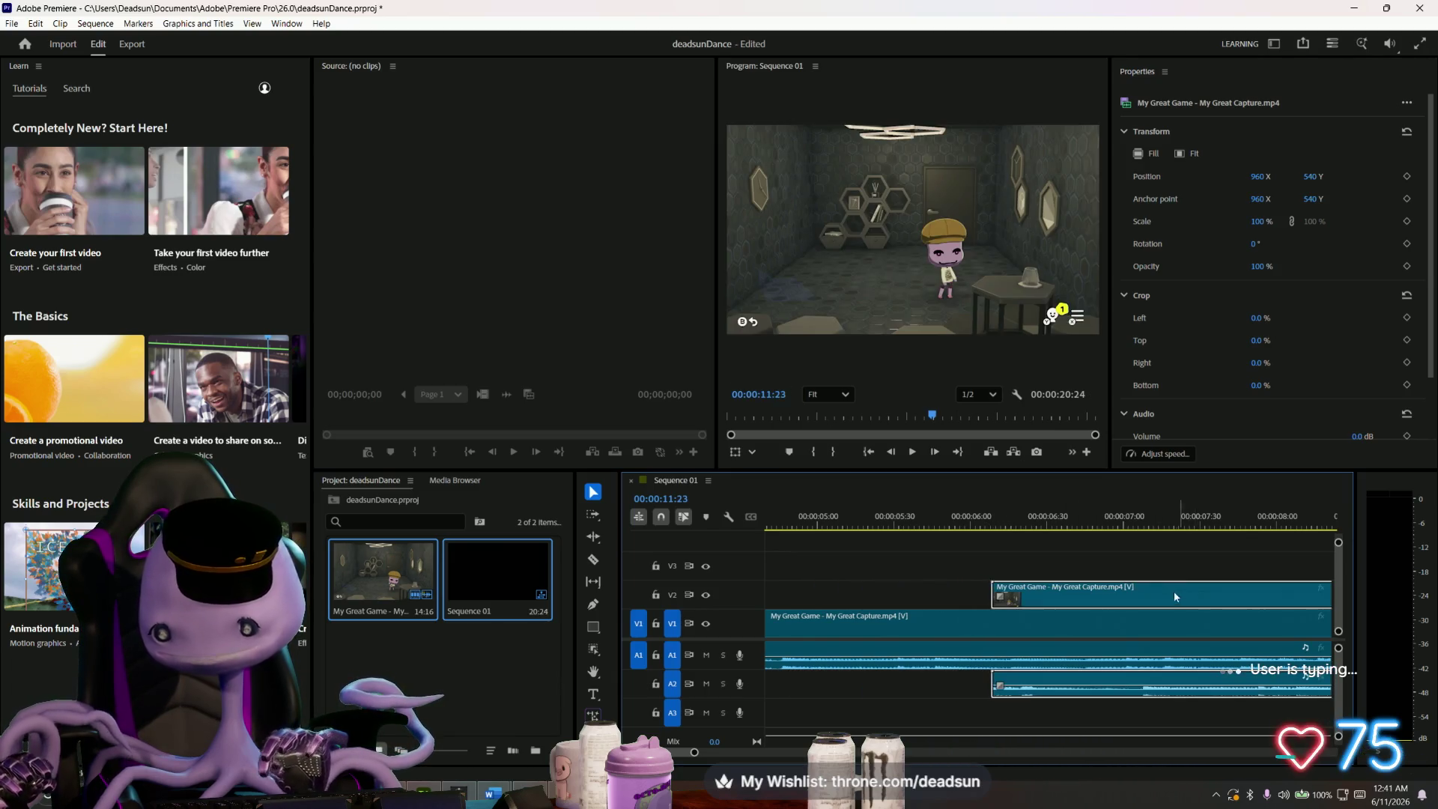
{"action": "left_click", "coordinate": [1175, 558]}
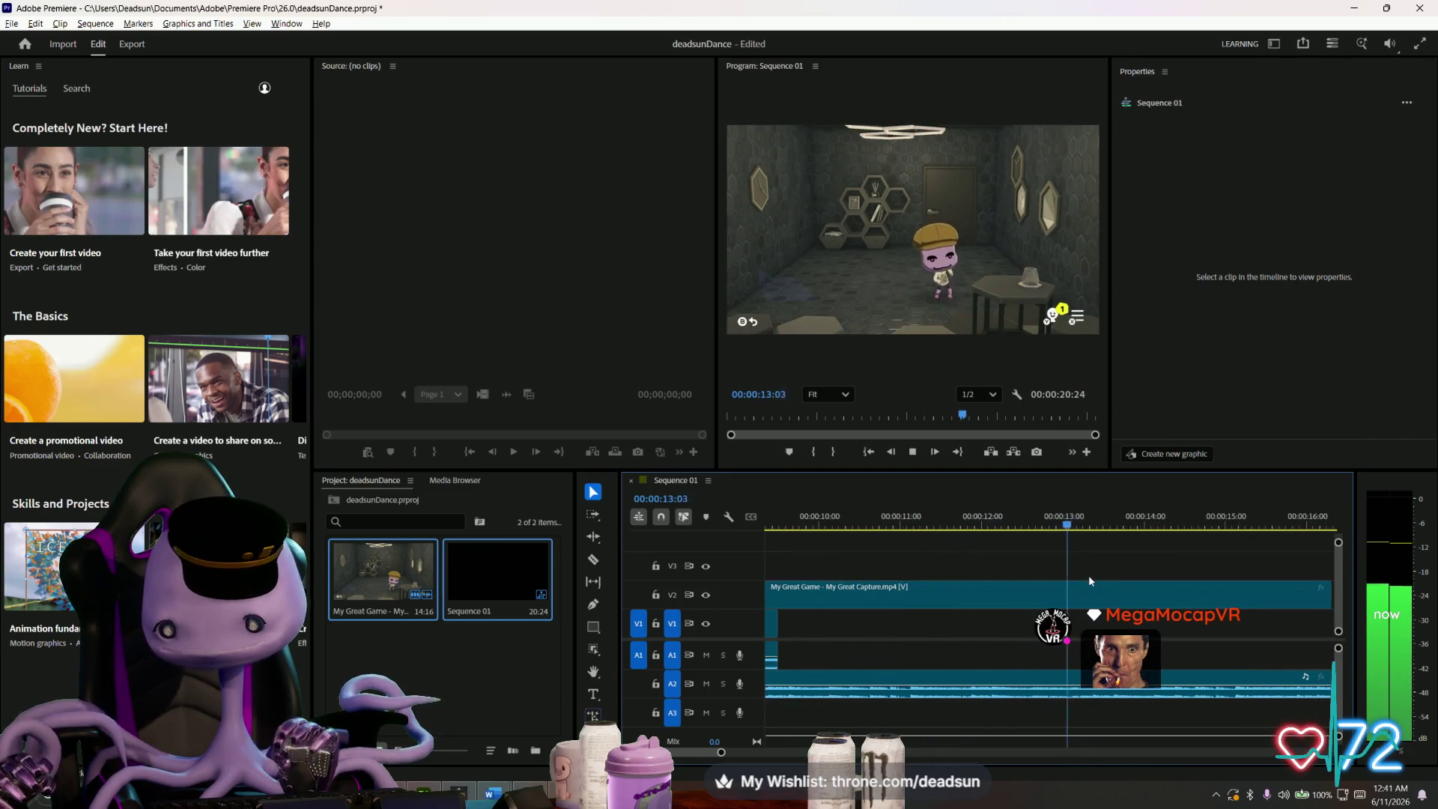
{"action": "key", "text": "minus"}
{"action": "key", "text": "minus"}
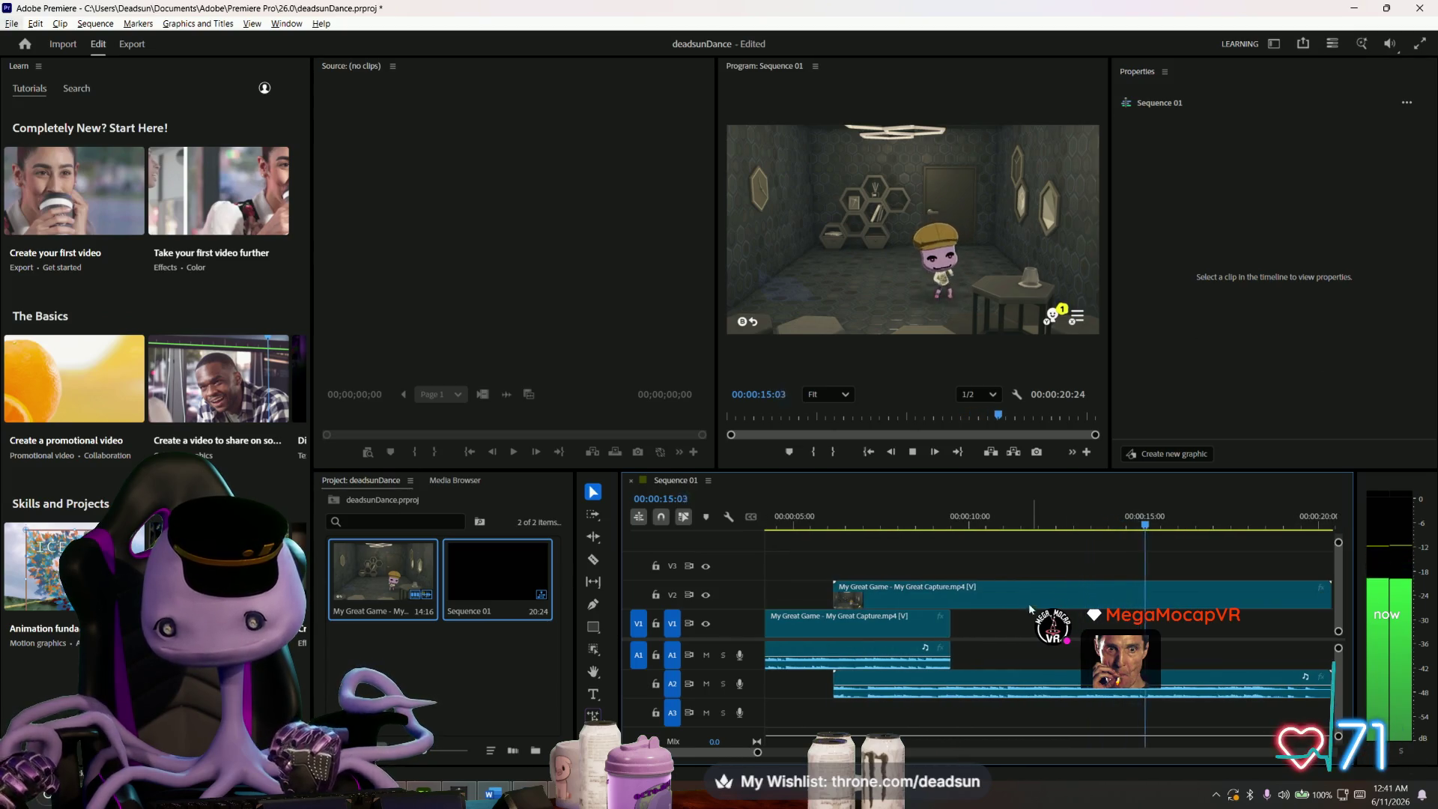
{"action": "left_click", "coordinate": [795, 524]}
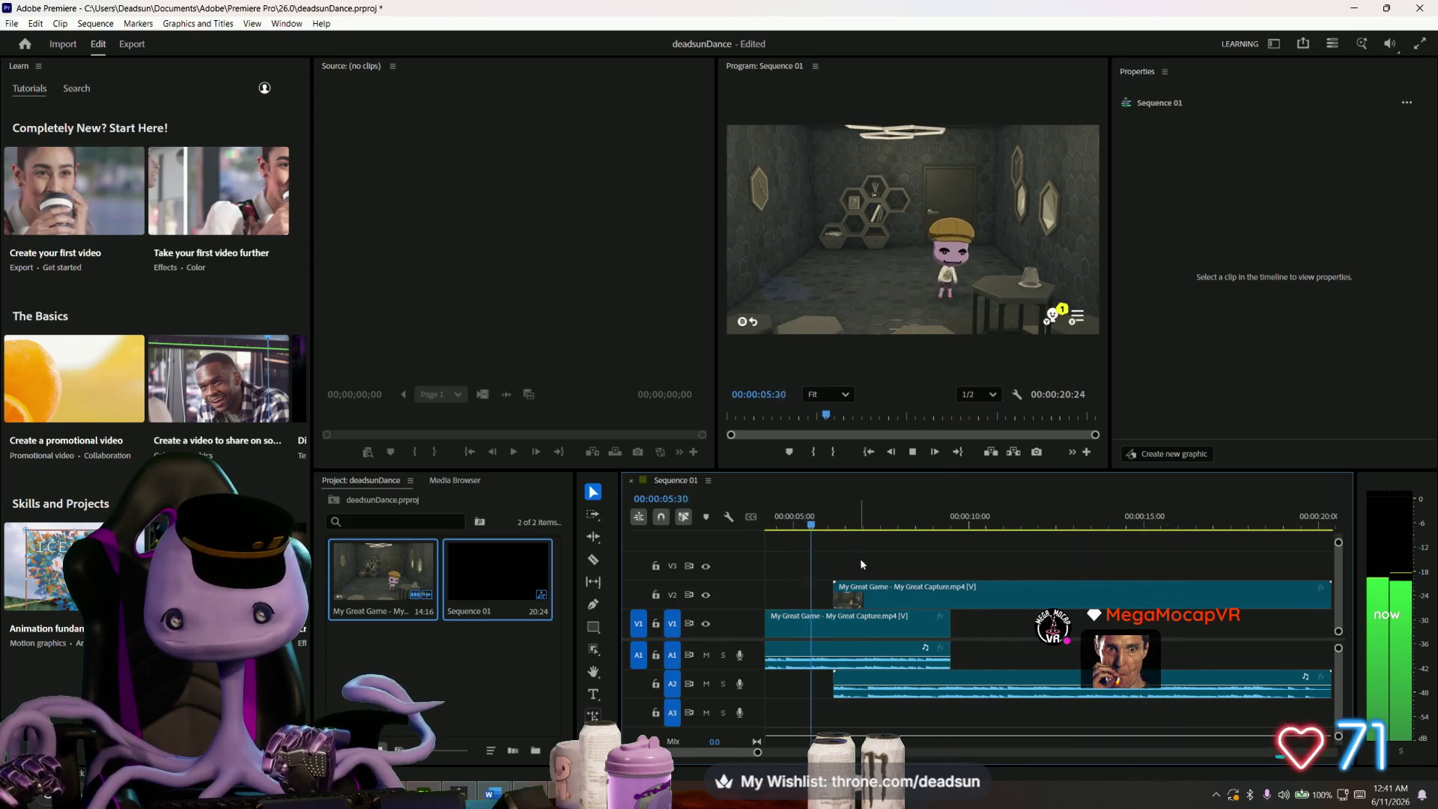
{"action": "key", "text": "space"}
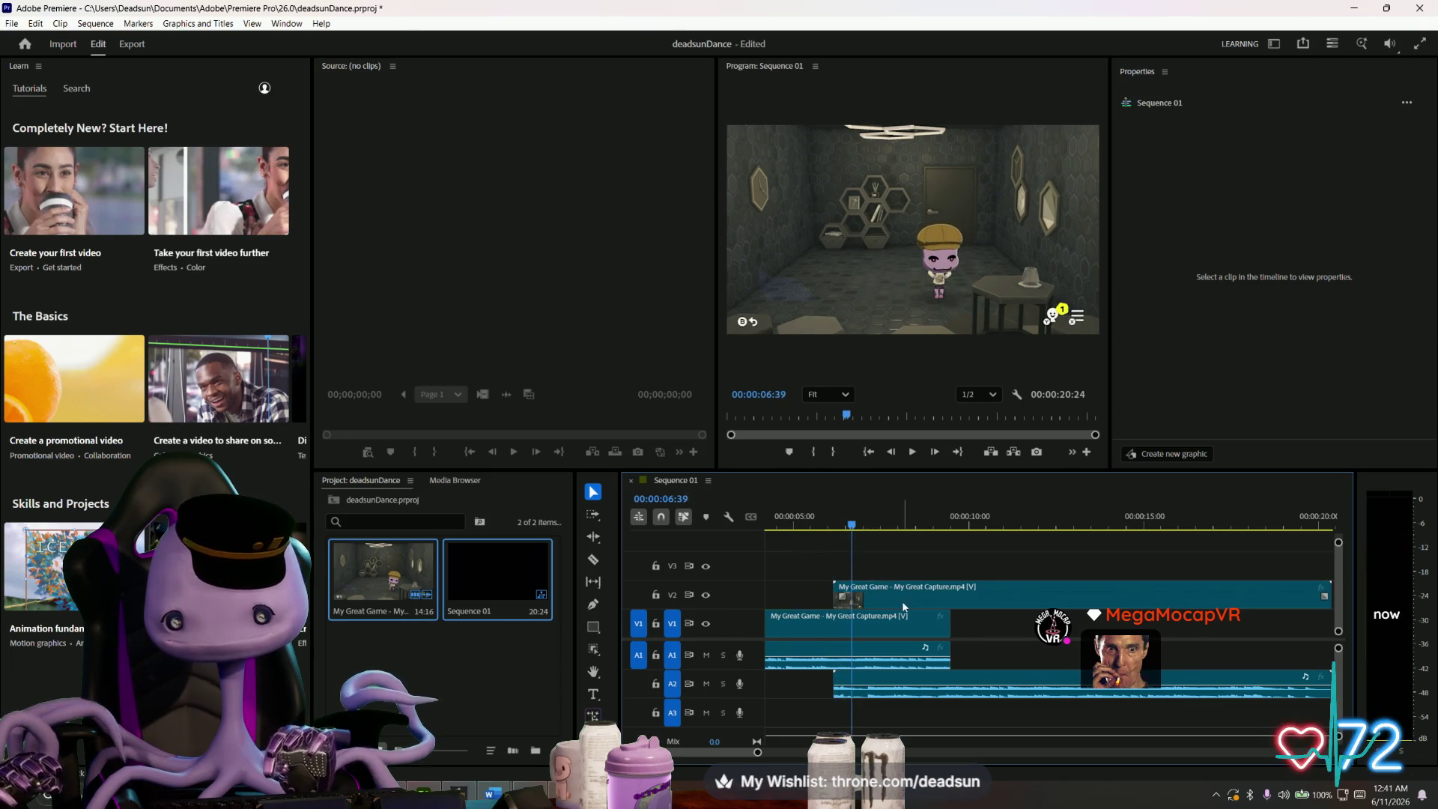
{"action": "key", "text": "equal"}
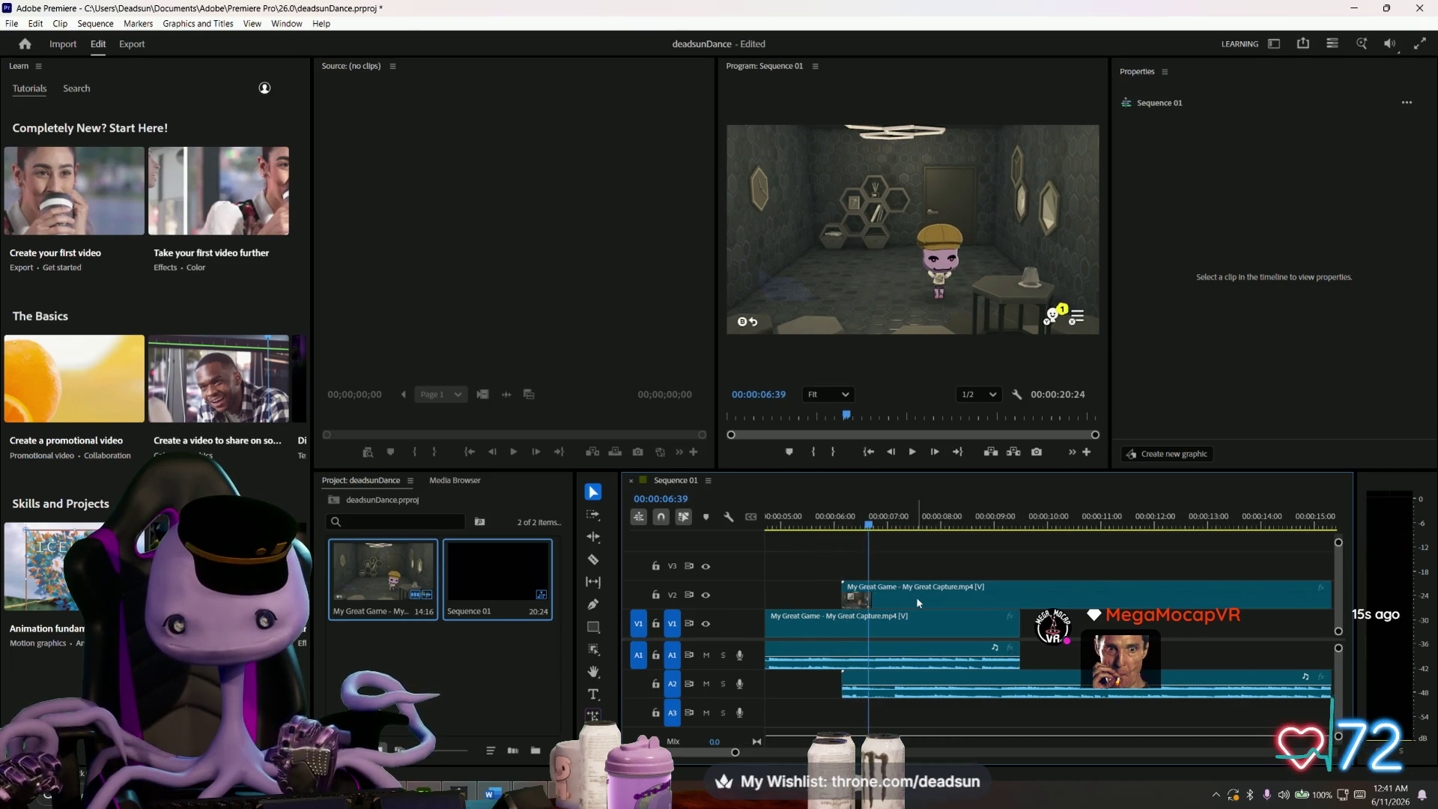
- Slide the V2 copy another 9 frames earlier and replay the overlap from about 05:06
{"action": "left_click_drag", "start_coordinate": [918, 602], "coordinate": [915, 603]}
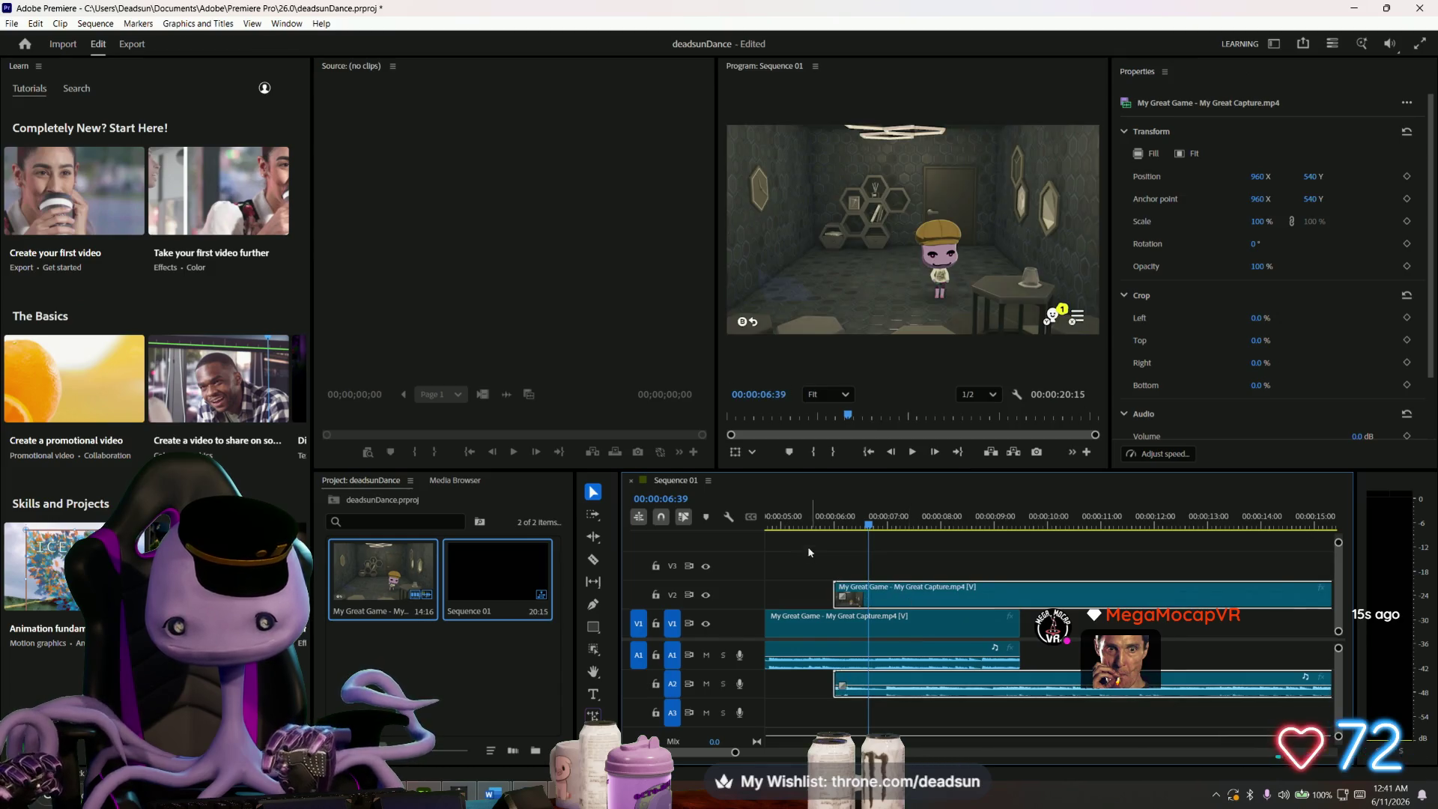
{"action": "left_click", "coordinate": [810, 520]}
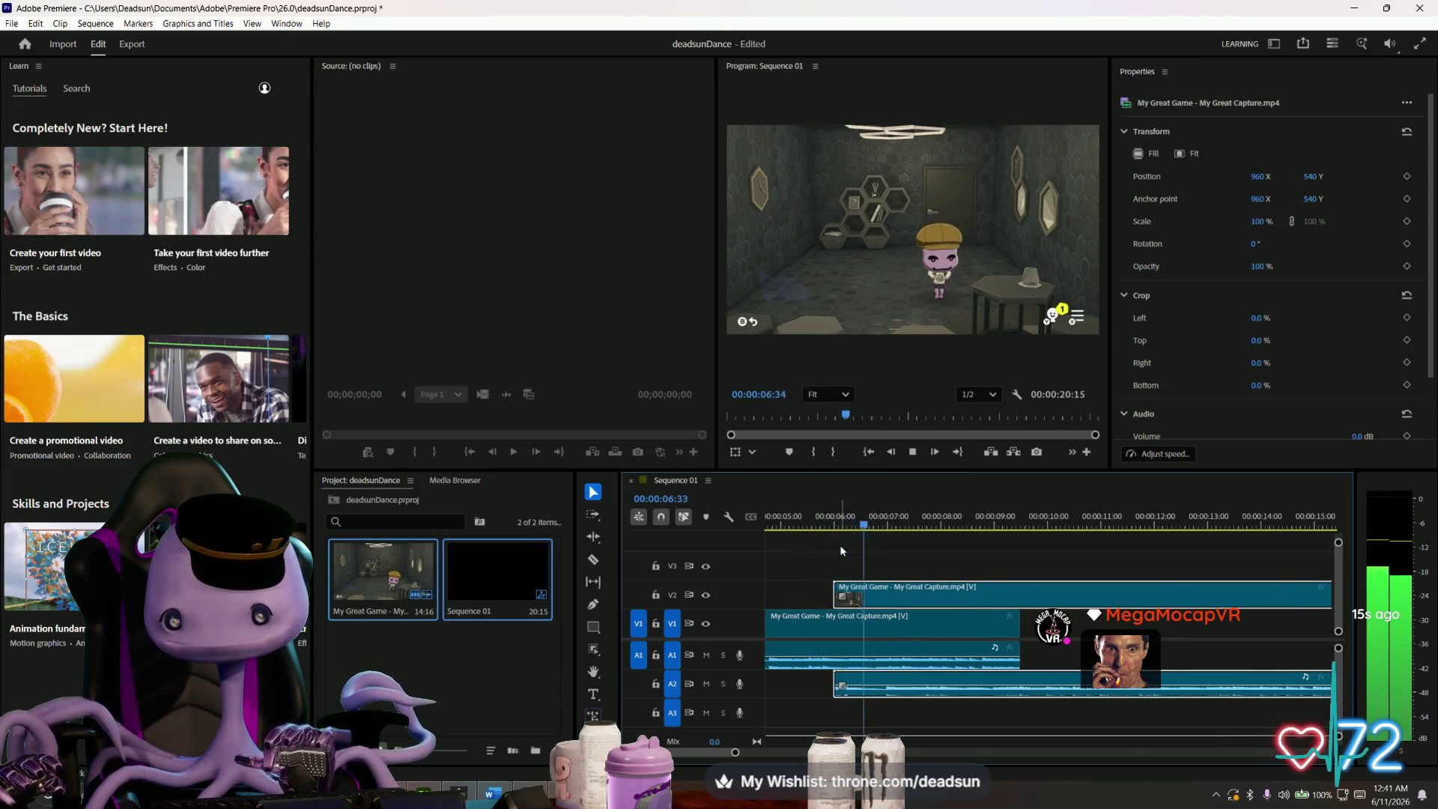
{"action": "key", "text": "space"}
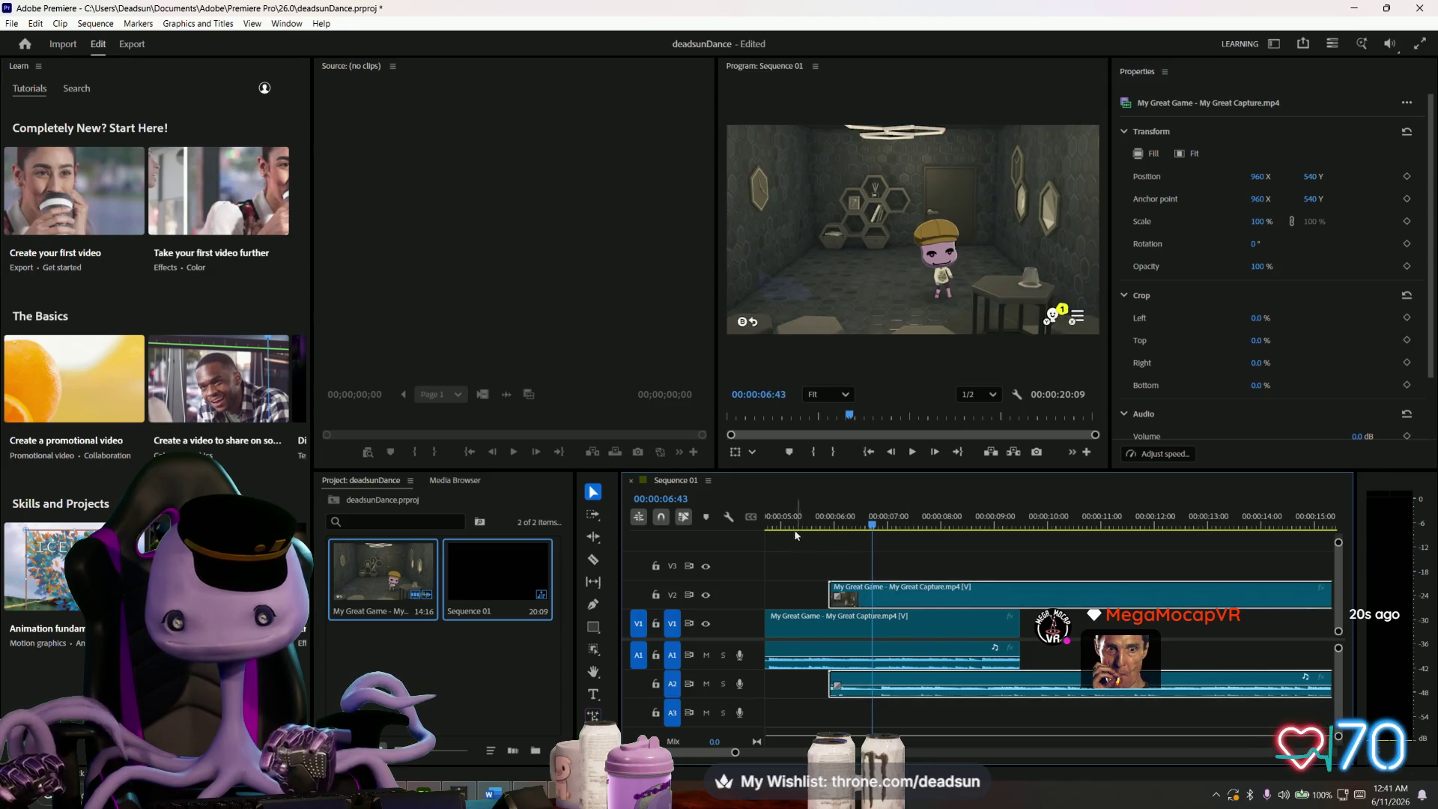
{"action": "left_click", "coordinate": [790, 526]}
{"action": "key", "text": "space"}
{"action": "key", "text": "space"}
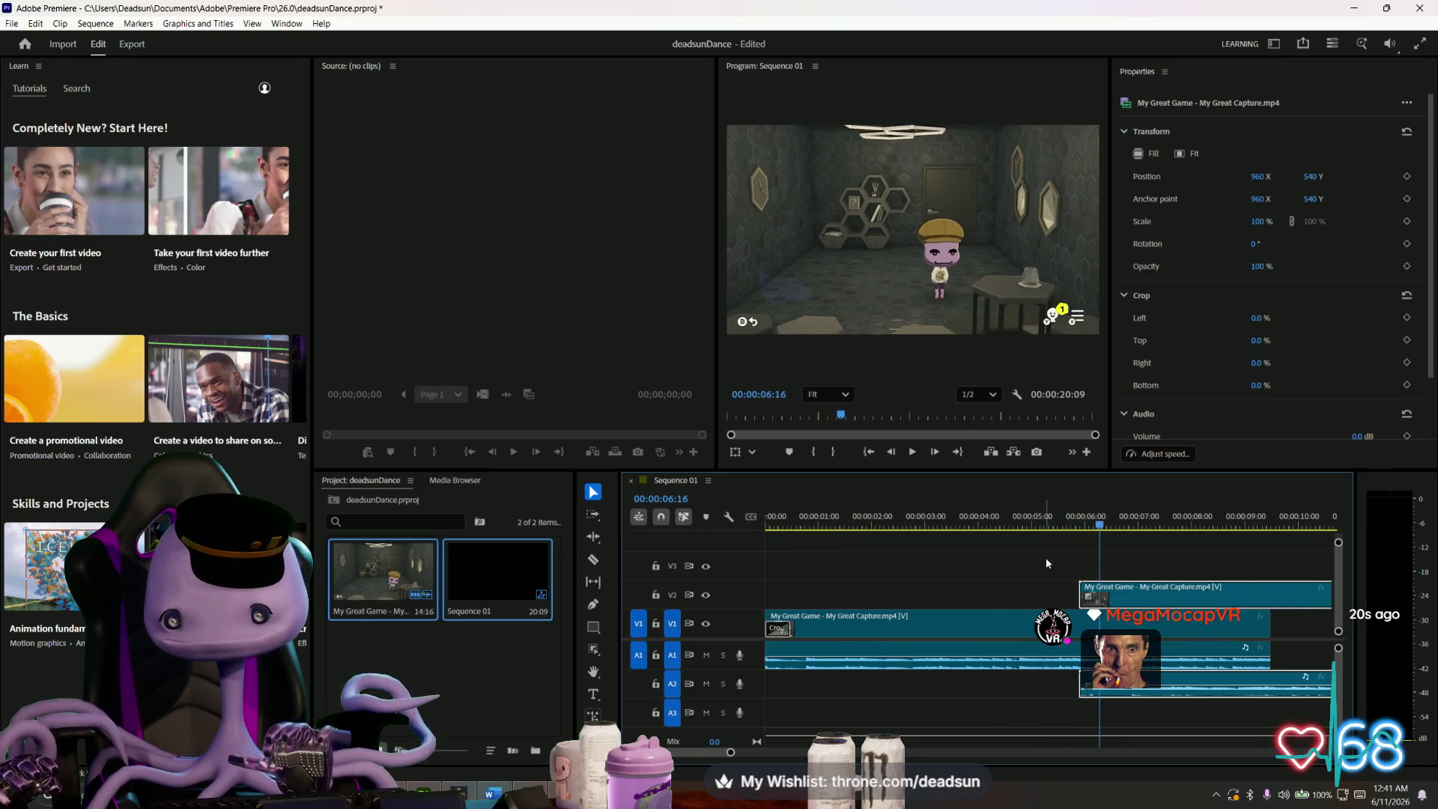
{"action": "left_click", "coordinate": [988, 524]}
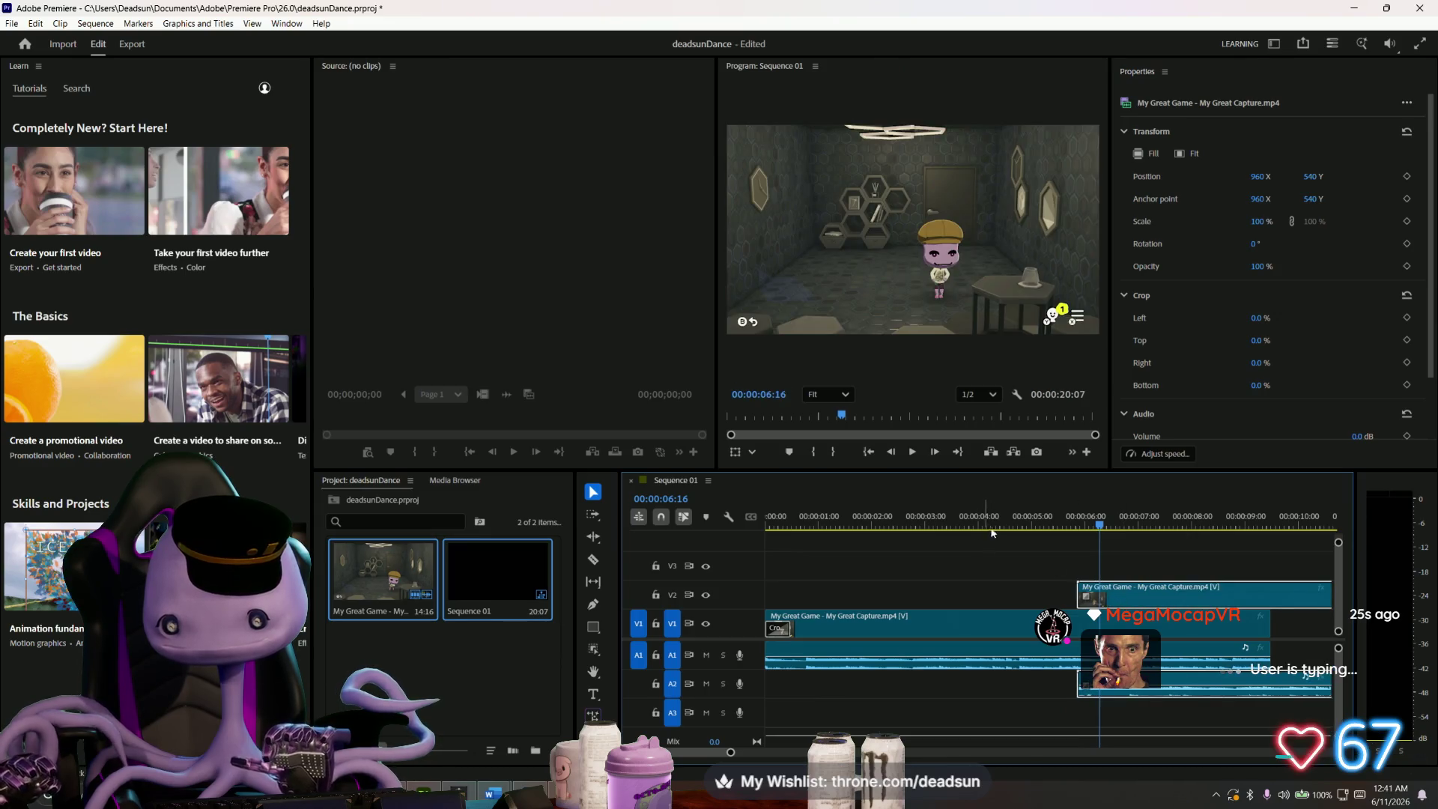
{"action": "key", "text": "space"}
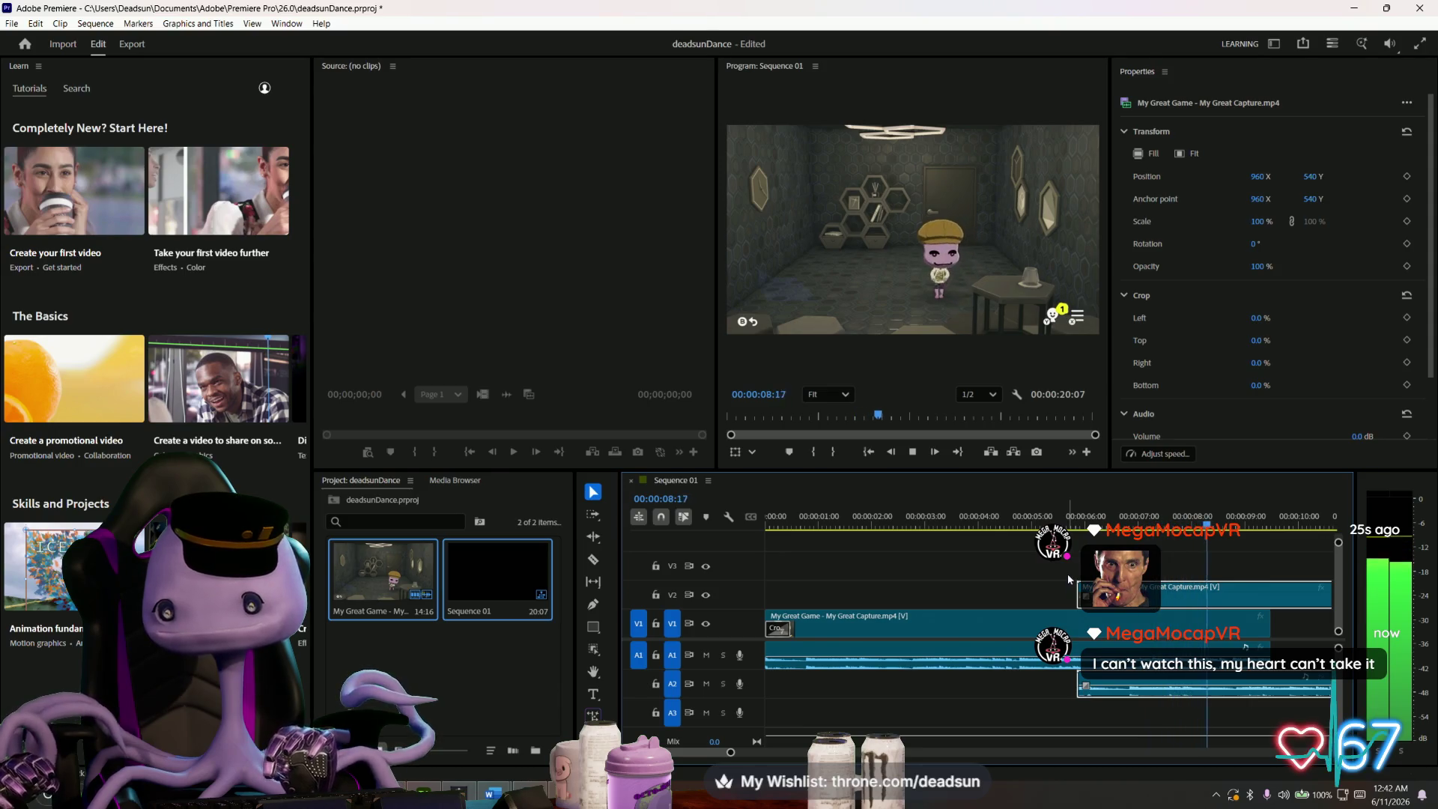
{"action": "key", "text": "space"}
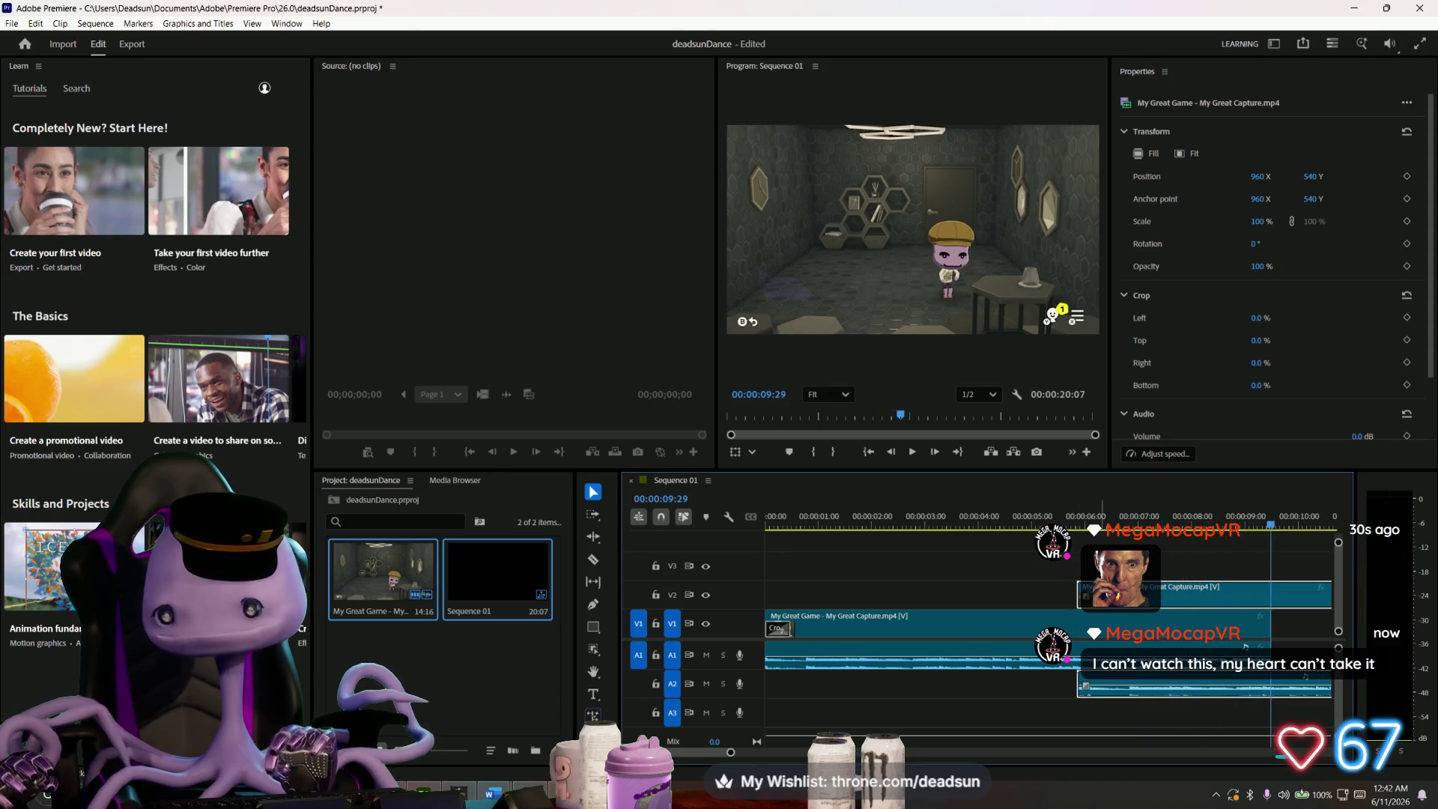
{"action": "scroll", "coordinate": [1122, 610], "scroll_direction": "down", "scroll_amount": 5}
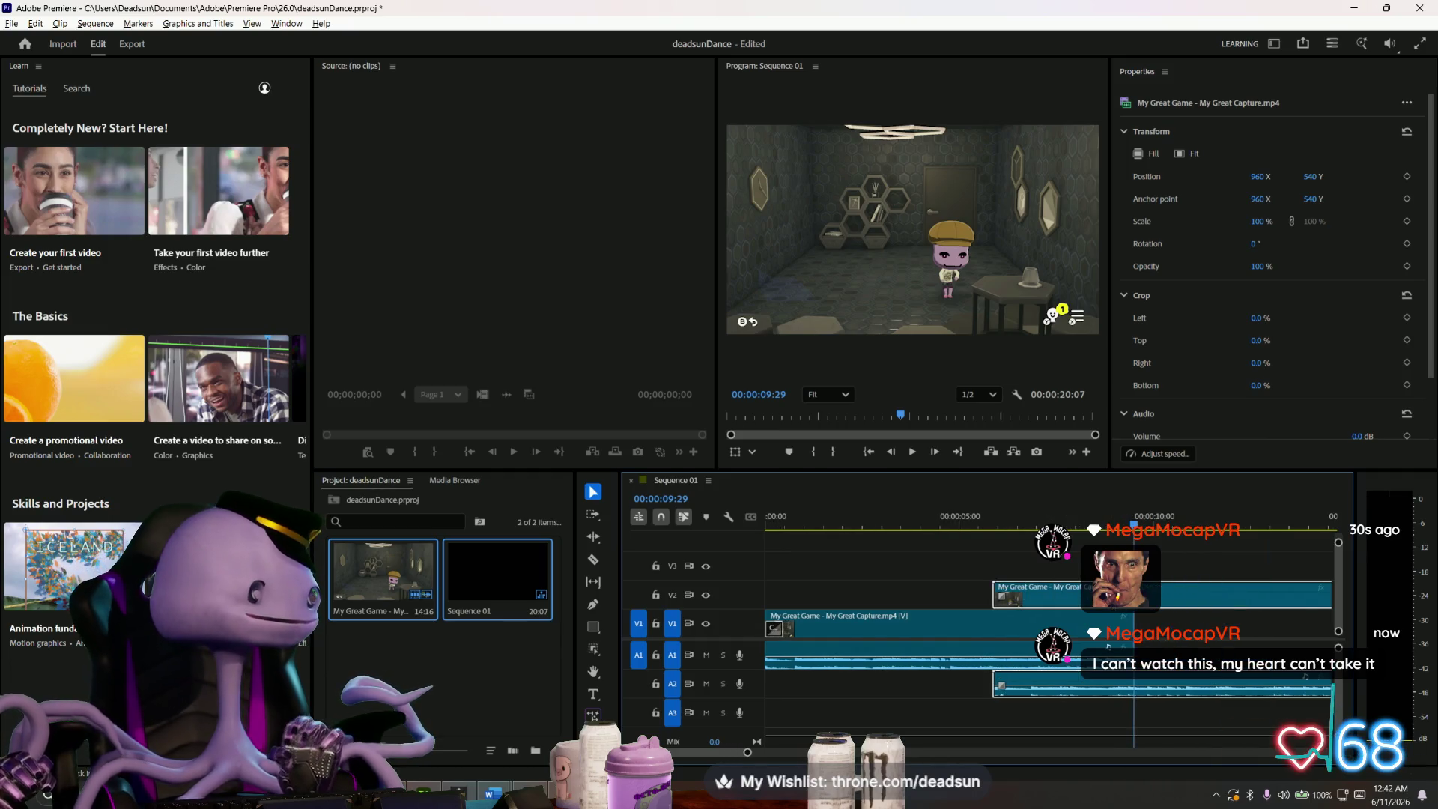
- Scrub back to 05:04 and unlink the V2 copy's audio from its video
{"action": "left_click_drag", "start_coordinate": [1123, 611], "coordinate": [900, 614]}
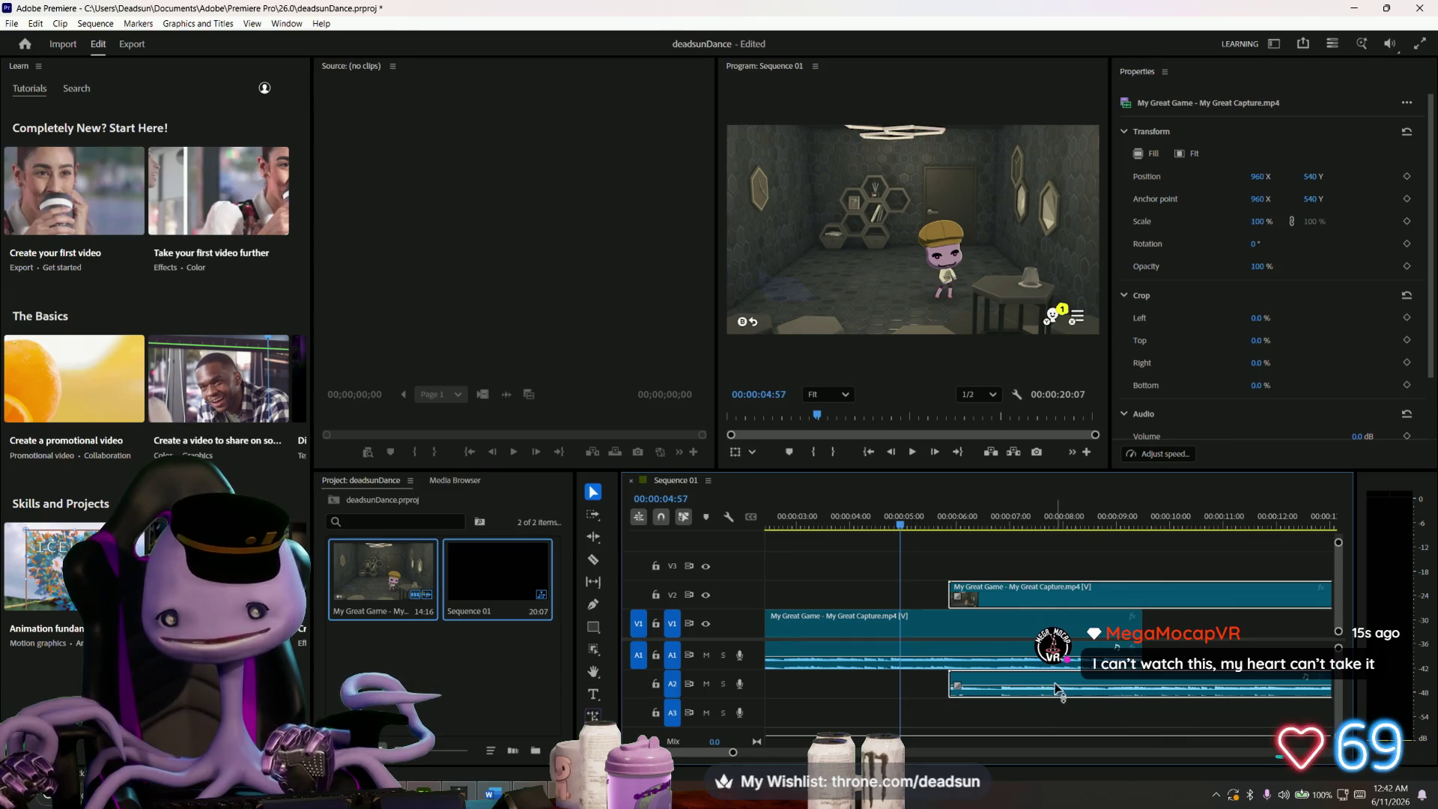
{"action": "right_click", "coordinate": [1065, 599]}
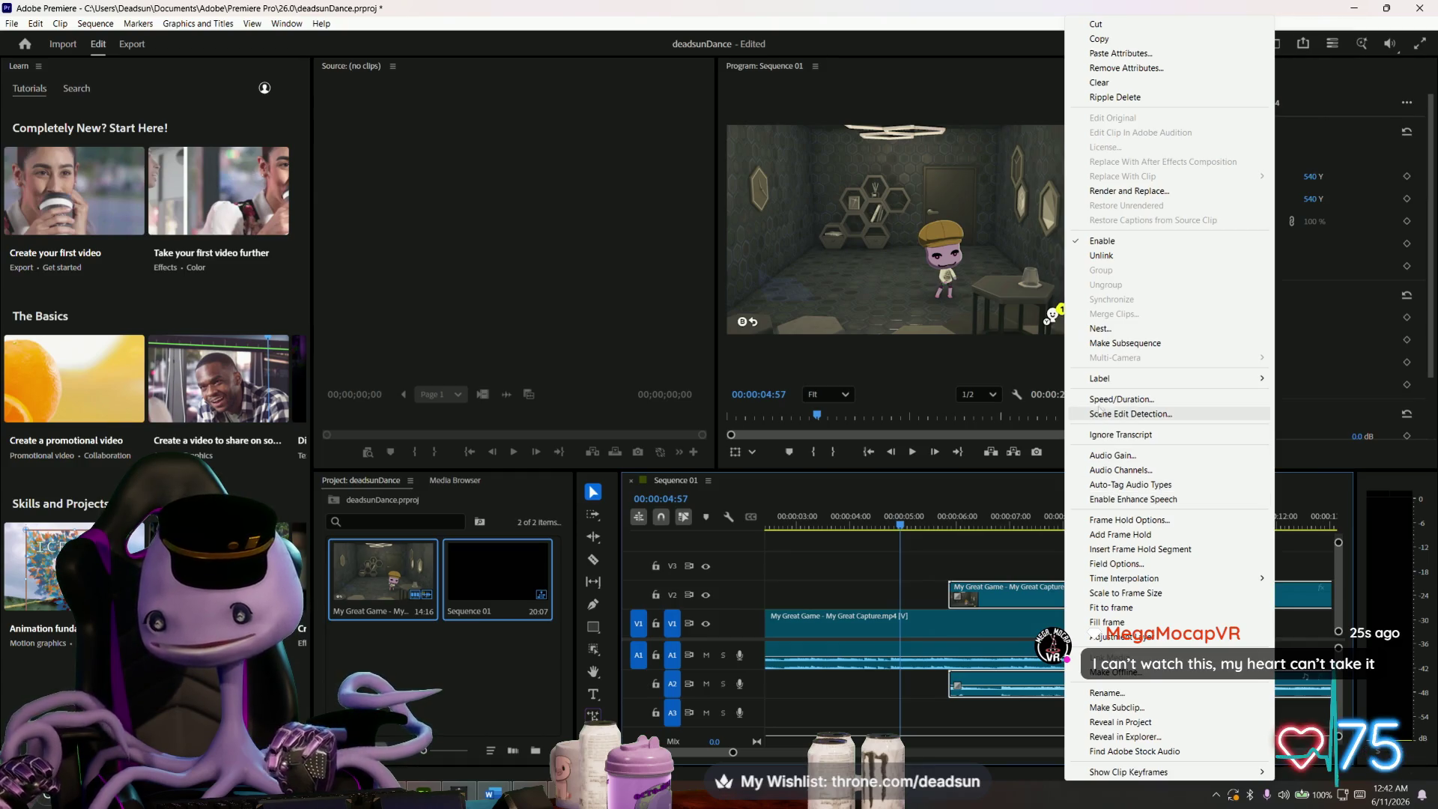
{"action": "left_click", "coordinate": [1116, 255]}
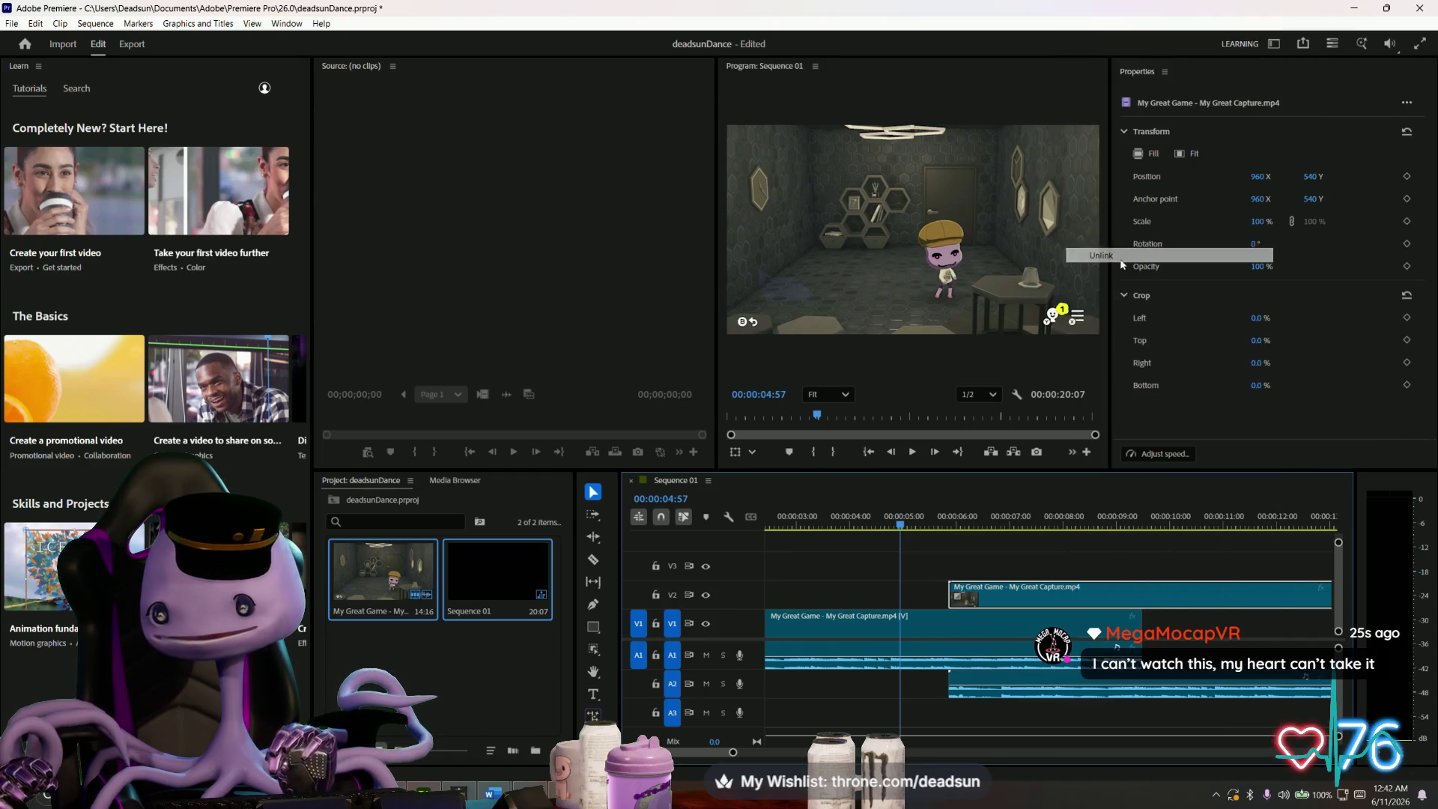
- Delete the V2 copy's audio on A2 and play the sequence from about two seconds
{"action": "left_click", "coordinate": [1014, 688]}
{"action": "key", "text": "Delete"}
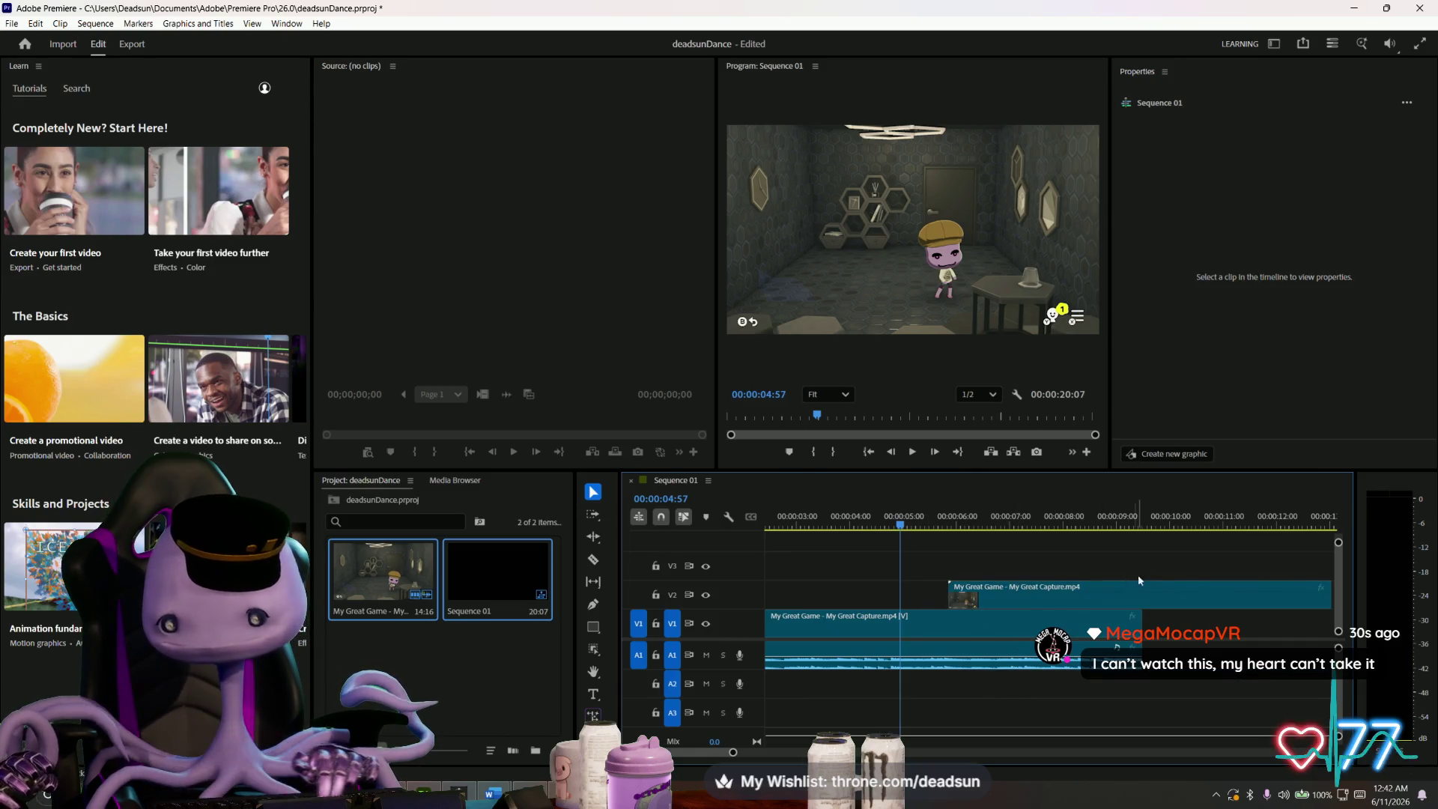
{"action": "scroll", "coordinate": [1185, 640], "scroll_direction": "down", "scroll_amount": 5}
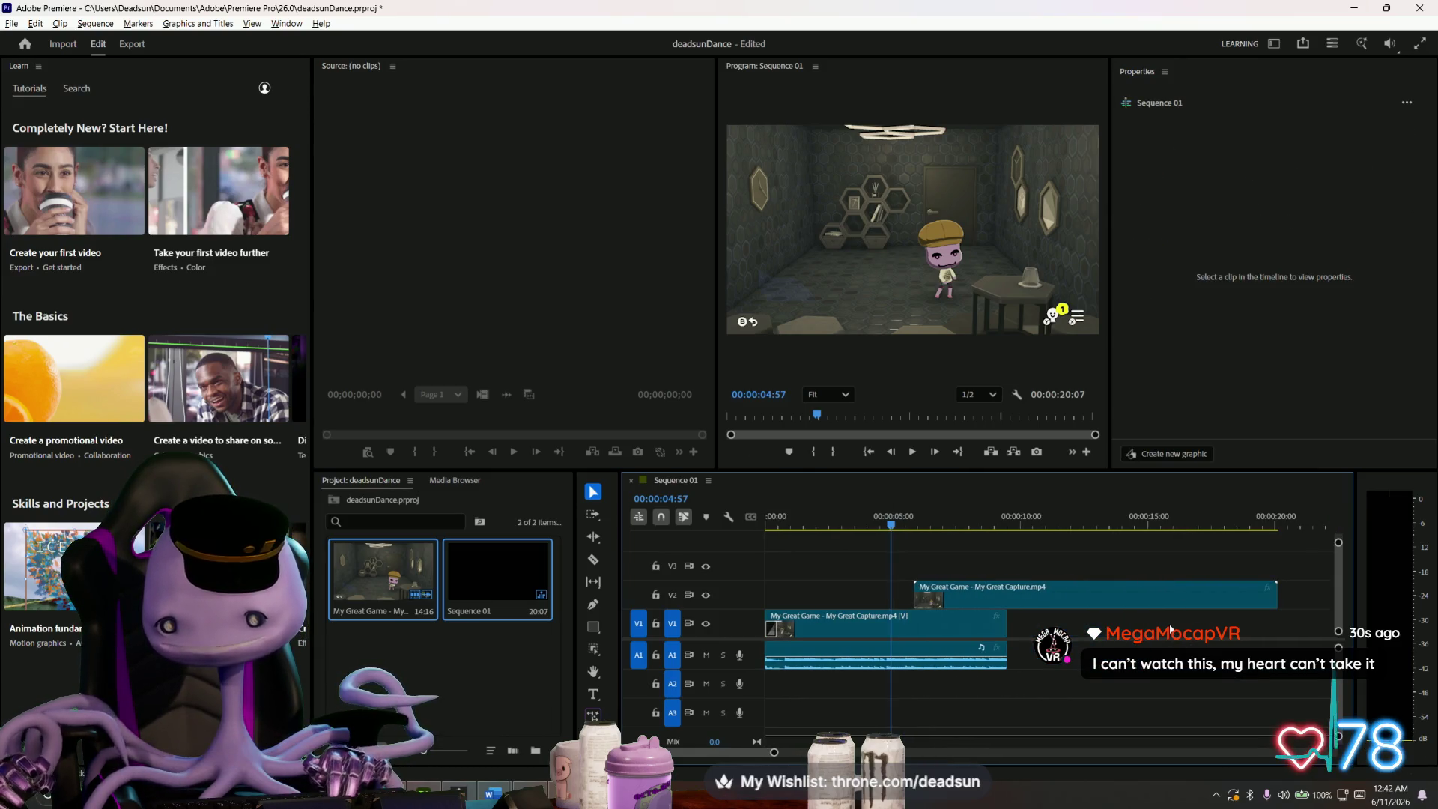
{"action": "left_click", "coordinate": [815, 526]}
{"action": "key", "text": "space"}
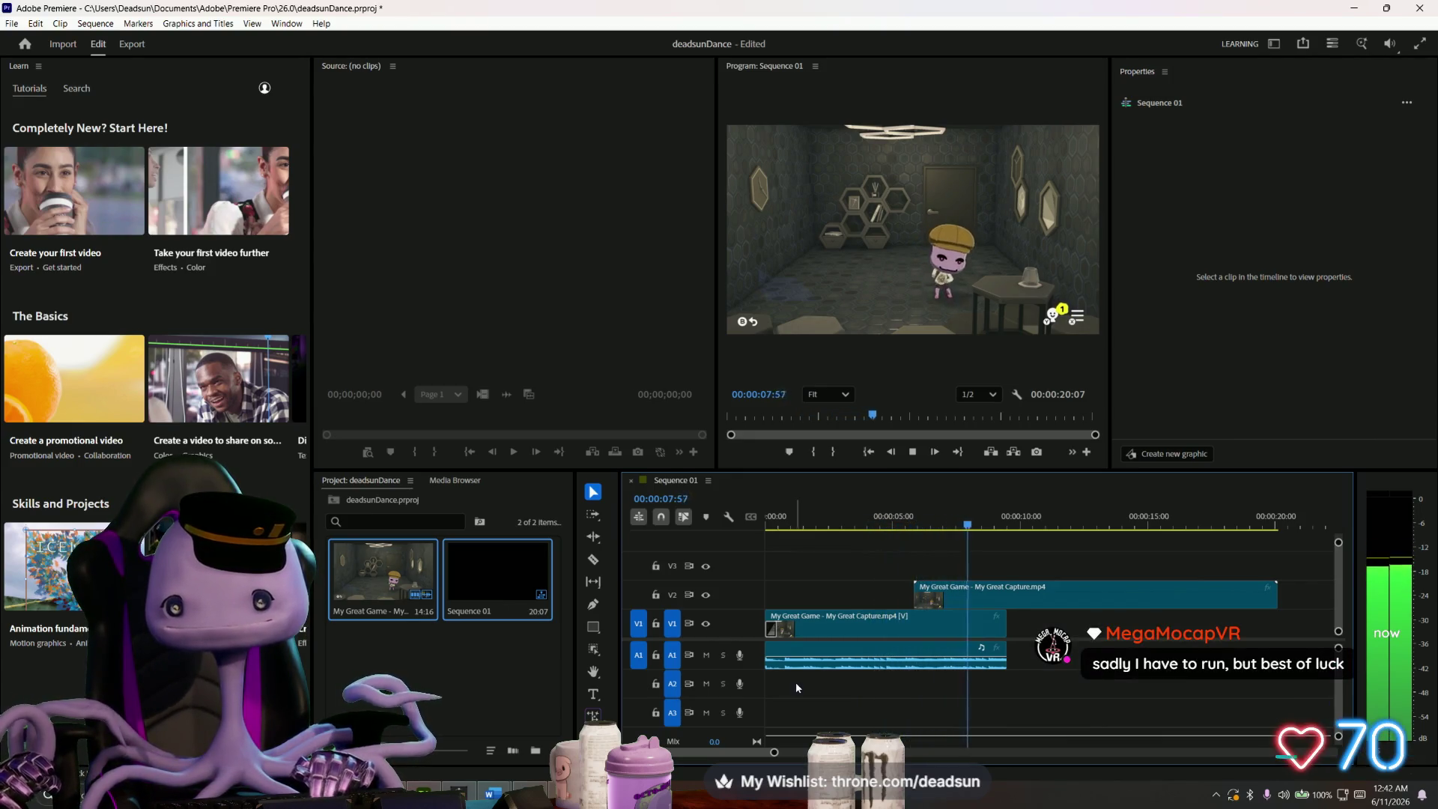
{"action": "key", "text": "space"}
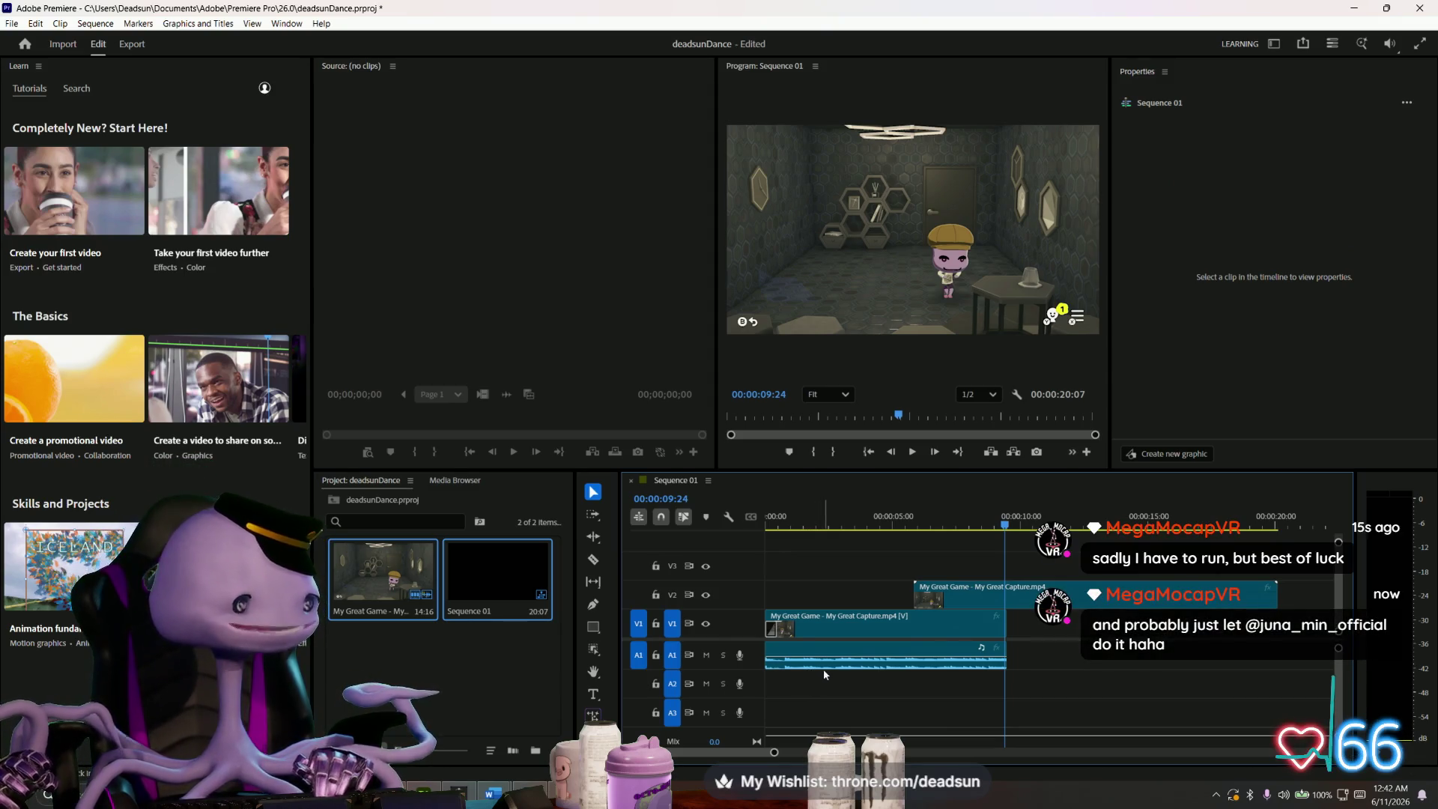
- Replay from near the start through the point where the second copy begins
{"action": "mouse_move", "coordinate": [816, 664]}
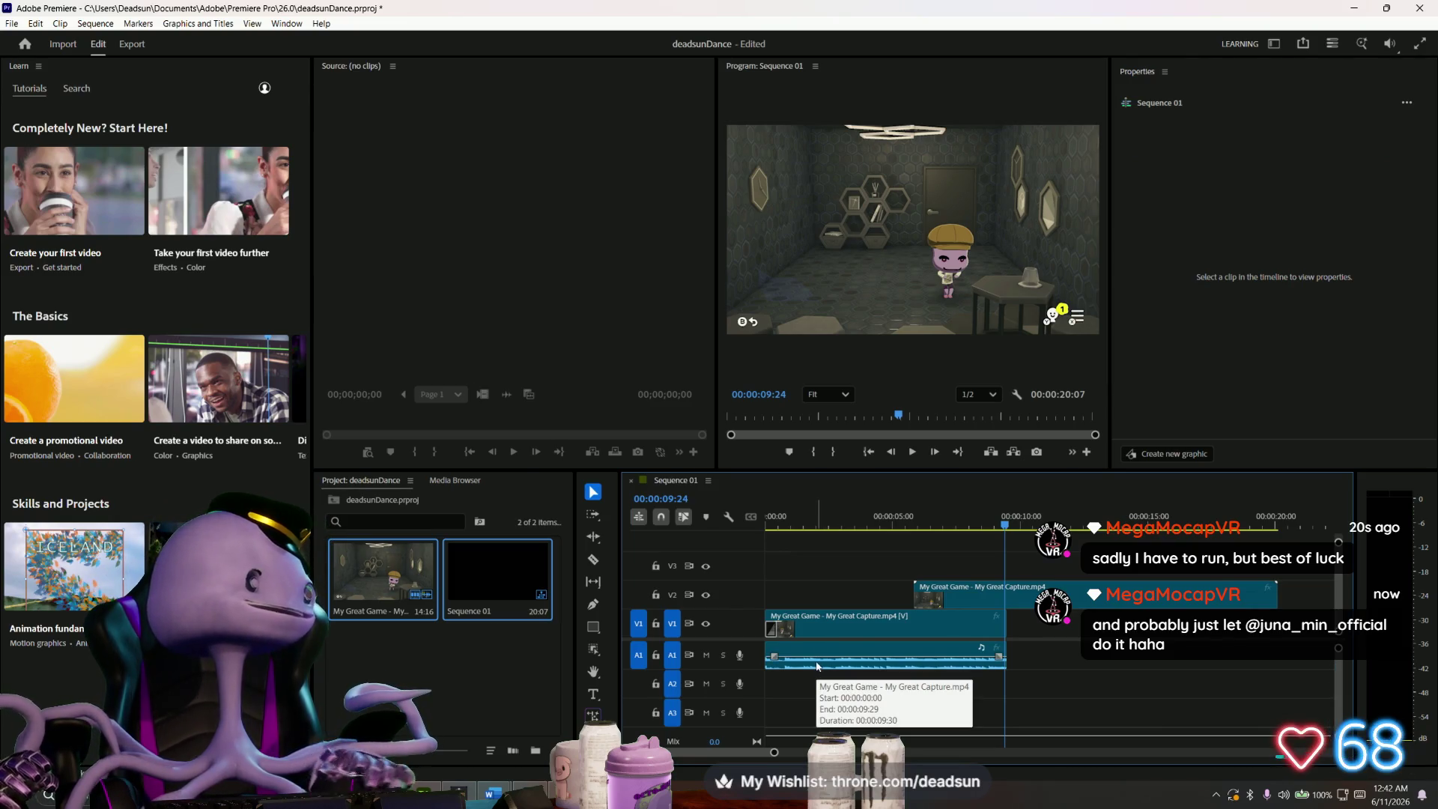
{"action": "key", "text": "space"}
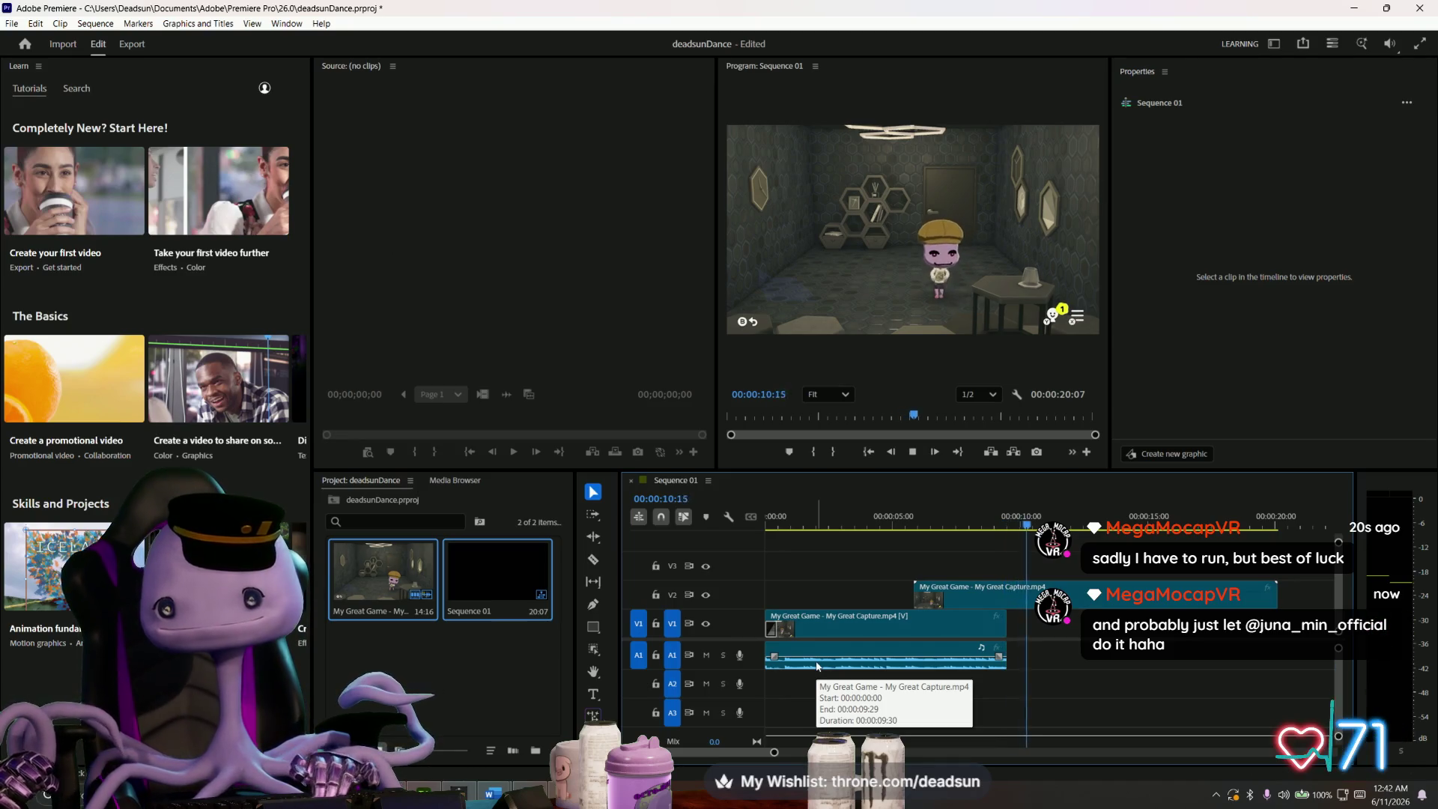
{"action": "key", "text": "space"}
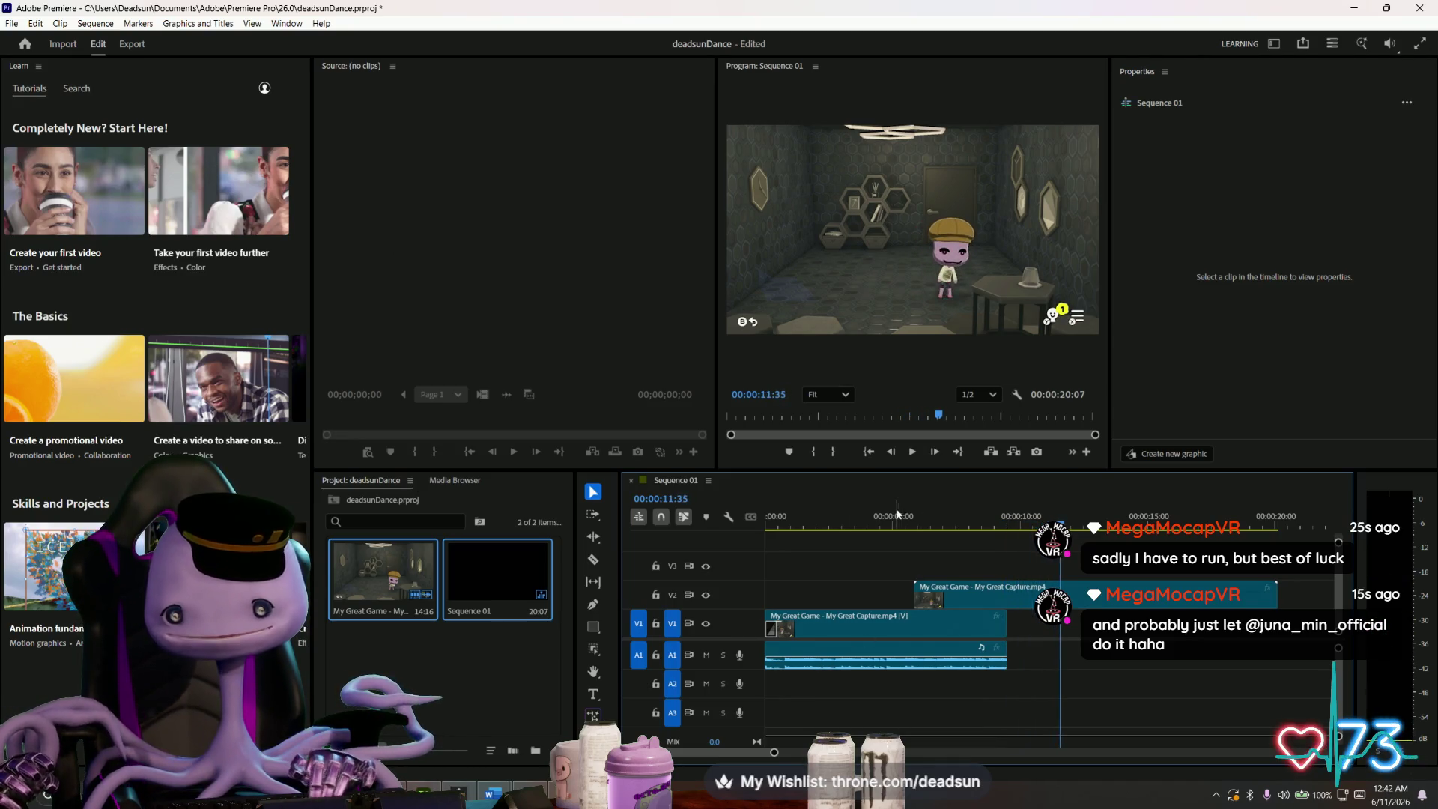
{"action": "mouse_move", "coordinate": [898, 515]}
{"action": "left_mouse_down"}
{"action": "mouse_move", "coordinate": [782, 533]}
{"action": "mouse_move", "coordinate": [1079, 538]}
{"action": "mouse_move", "coordinate": [910, 539]}
{"action": "mouse_move", "coordinate": [1070, 540]}
{"action": "mouse_move", "coordinate": [993, 554]}
{"action": "mouse_move", "coordinate": [840, 542]}
{"action": "left_mouse_up"}
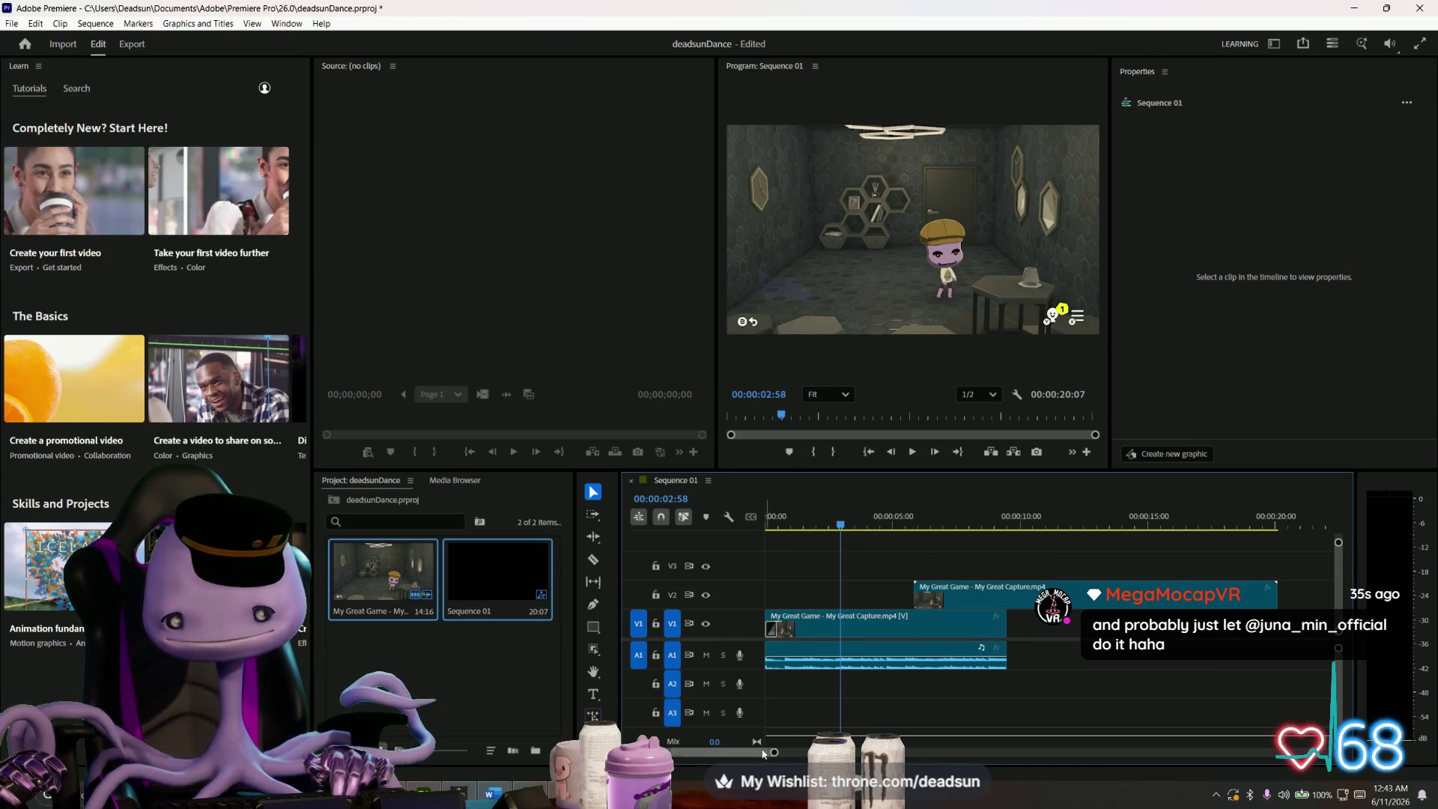
{"action": "scroll", "coordinate": [774, 752], "scroll_direction": "down", "scroll_amount": 3}
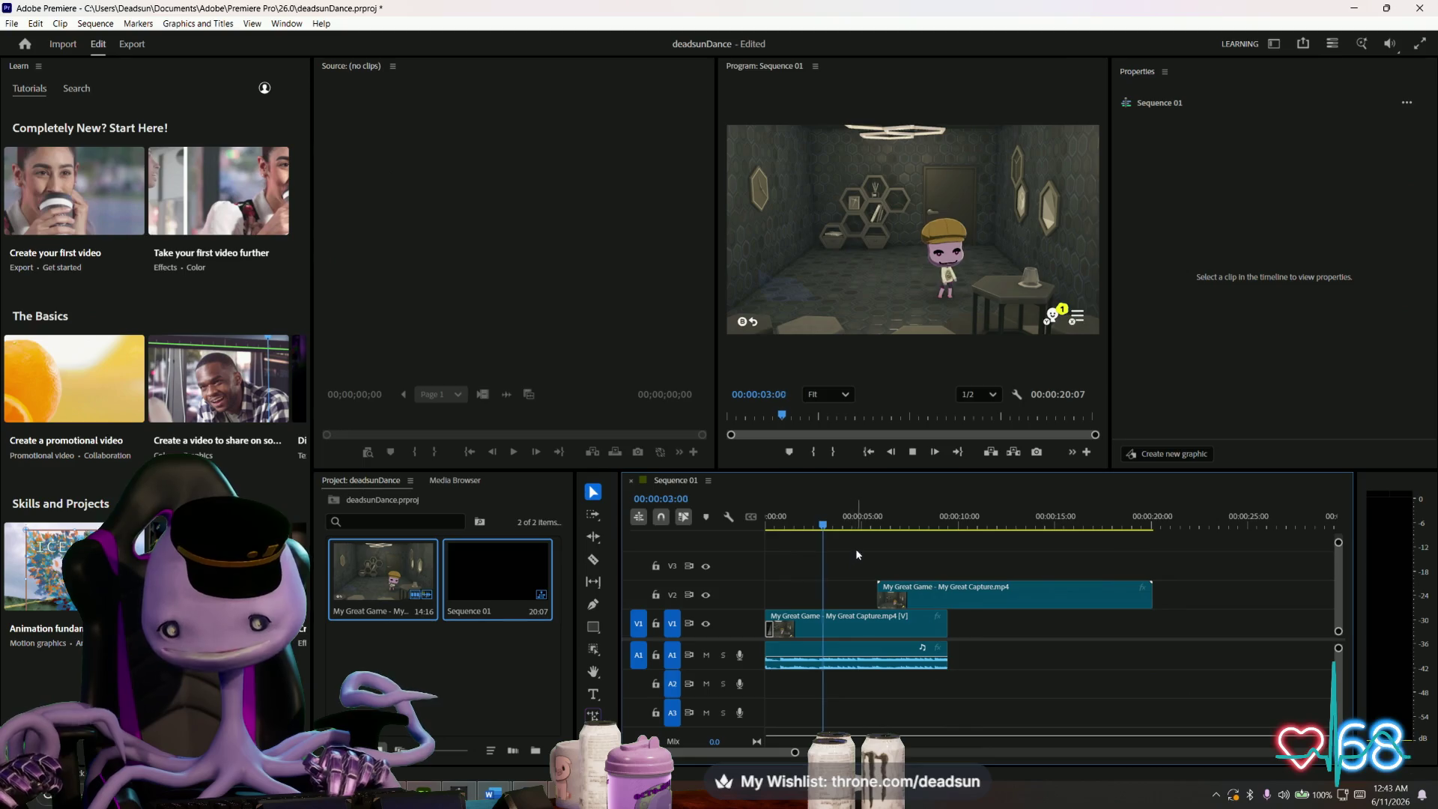
{"action": "key", "text": "space"}
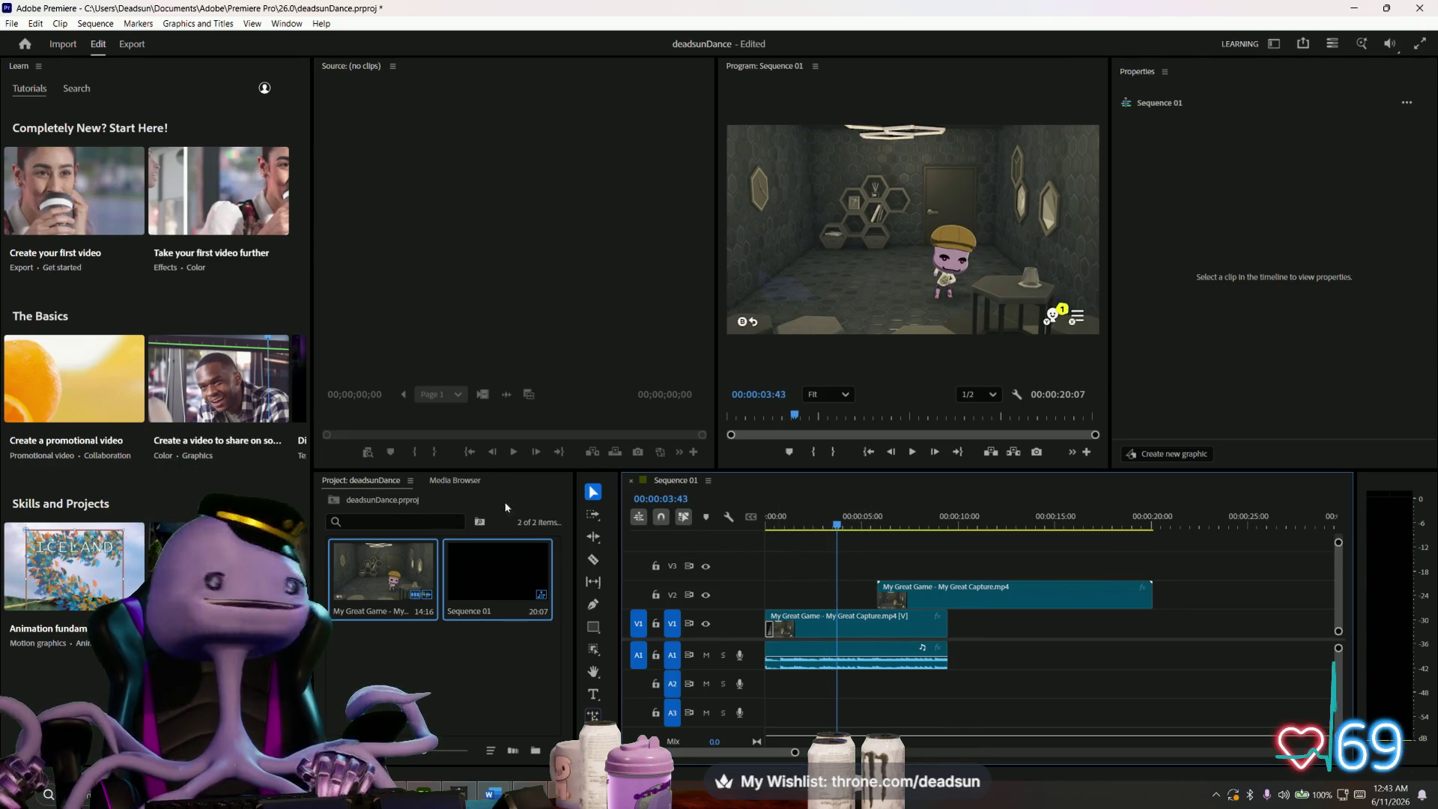
{"action": "key", "text": "space"}
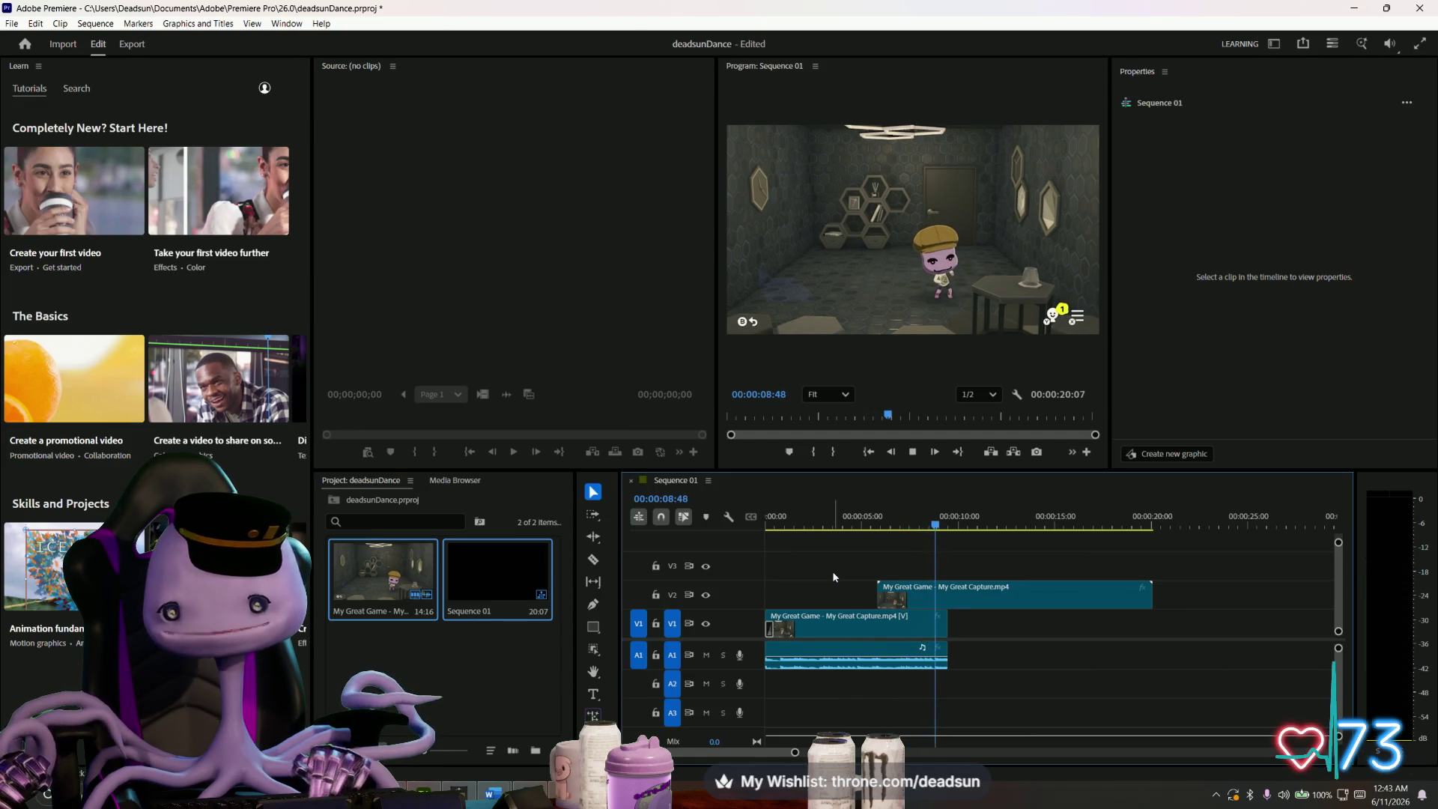
{"action": "key", "text": "space"}
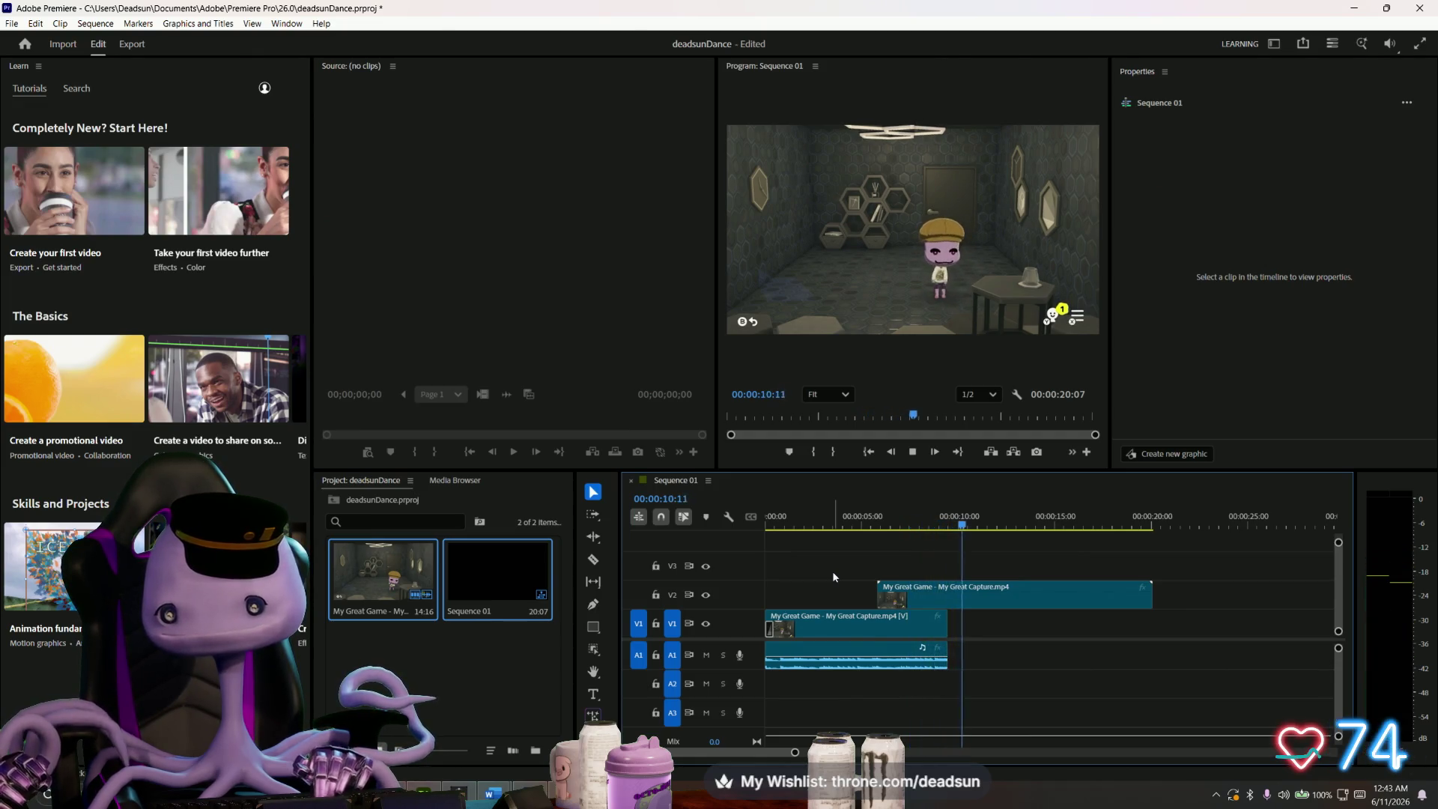
{"action": "key", "text": "space"}
{"action": "left_click", "coordinate": [868, 652]}
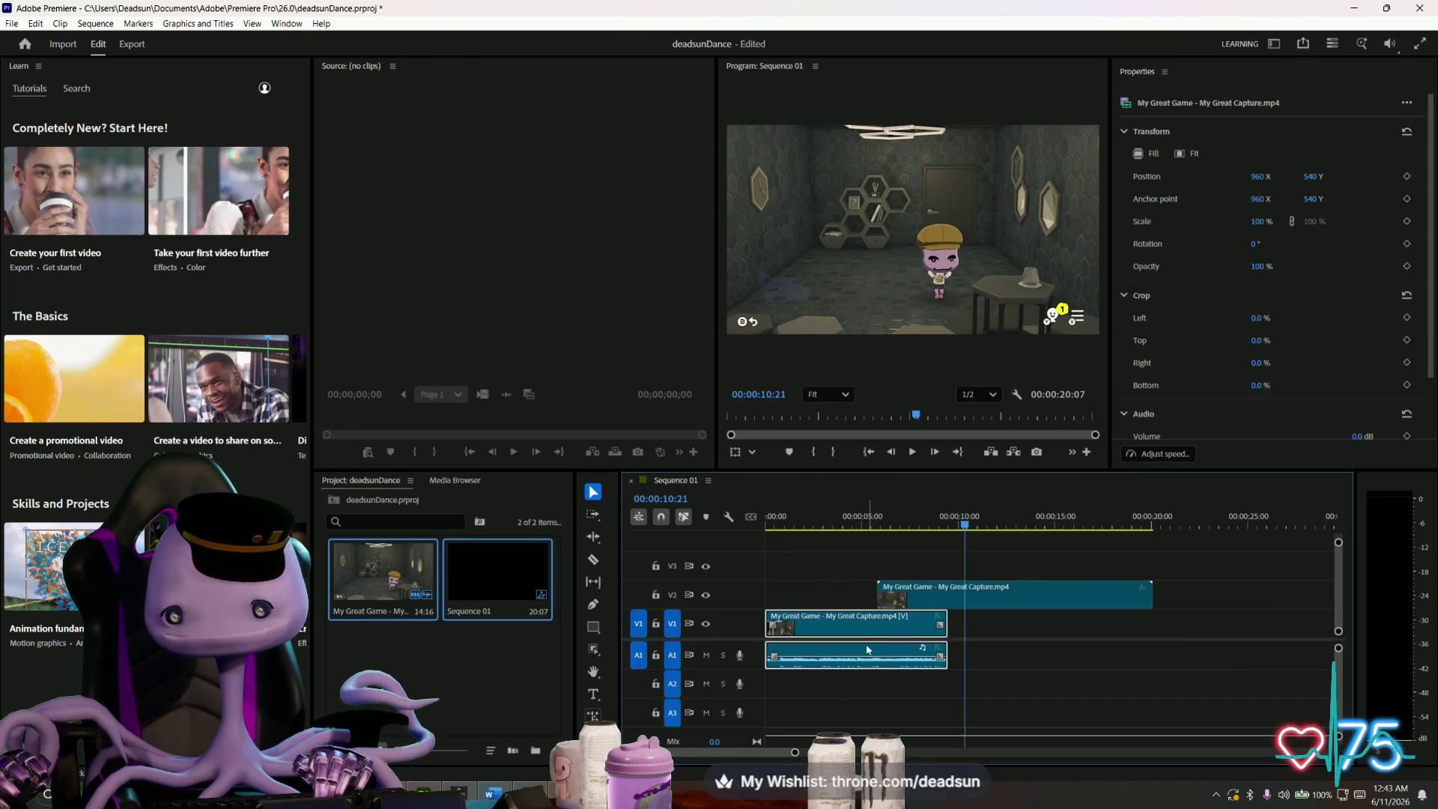
- Unlink the first capture clip on V1 from its A1 audio and select the audio alone
{"action": "right_click", "coordinate": [865, 653]}
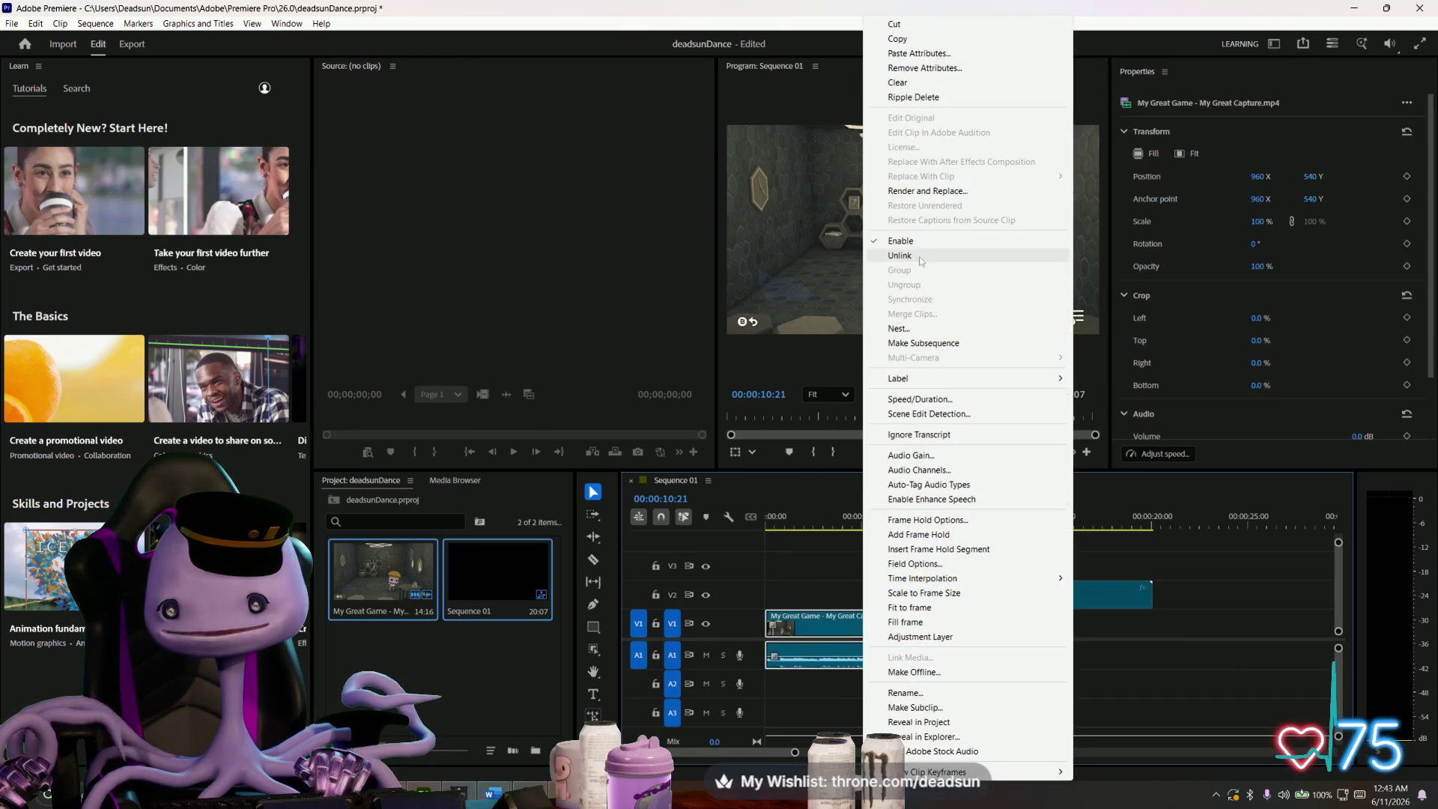
{"action": "left_click", "coordinate": [884, 254]}
{"action": "left_click", "coordinate": [818, 657]}
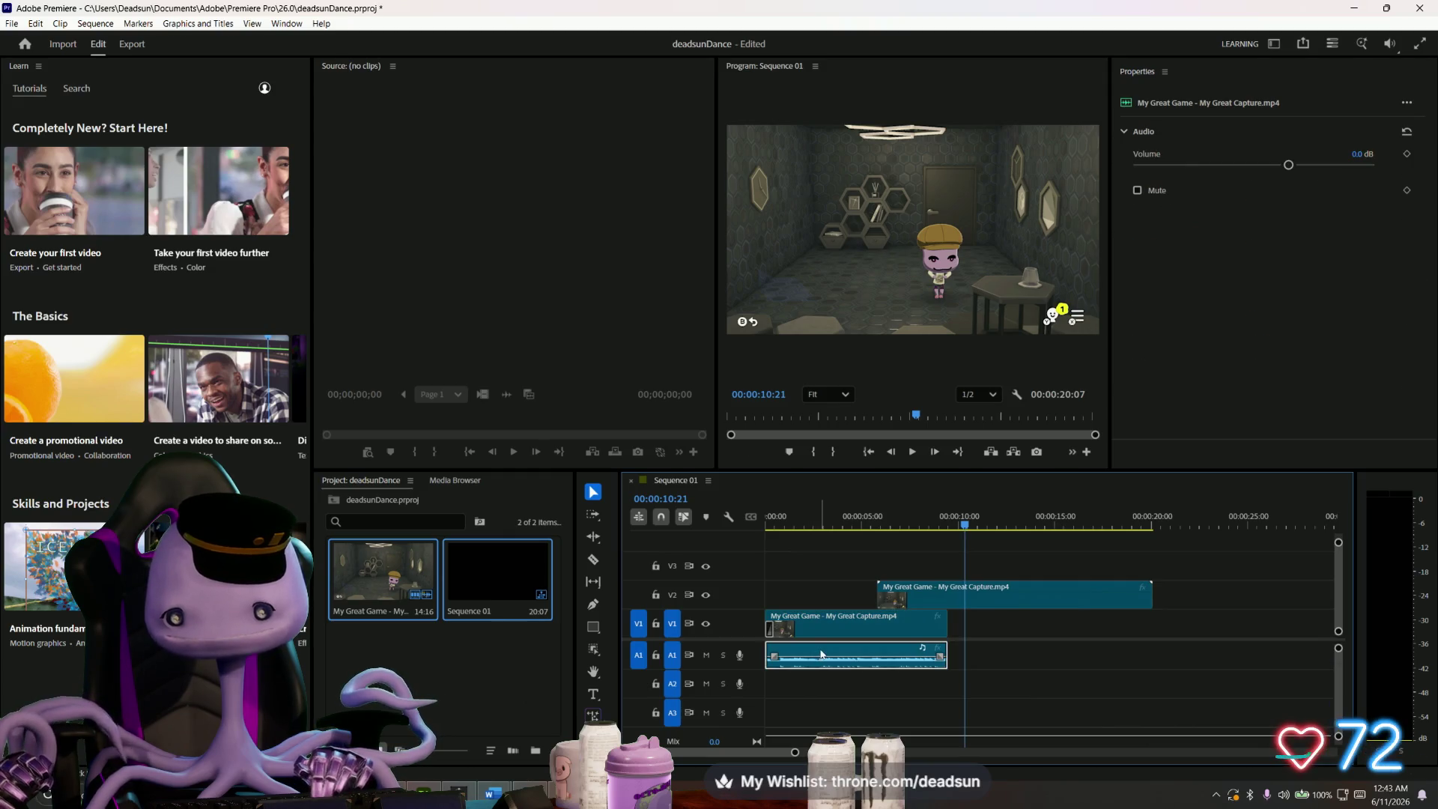
{"action": "scroll", "coordinate": [848, 681], "scroll_direction": "up", "scroll_amount": 3}
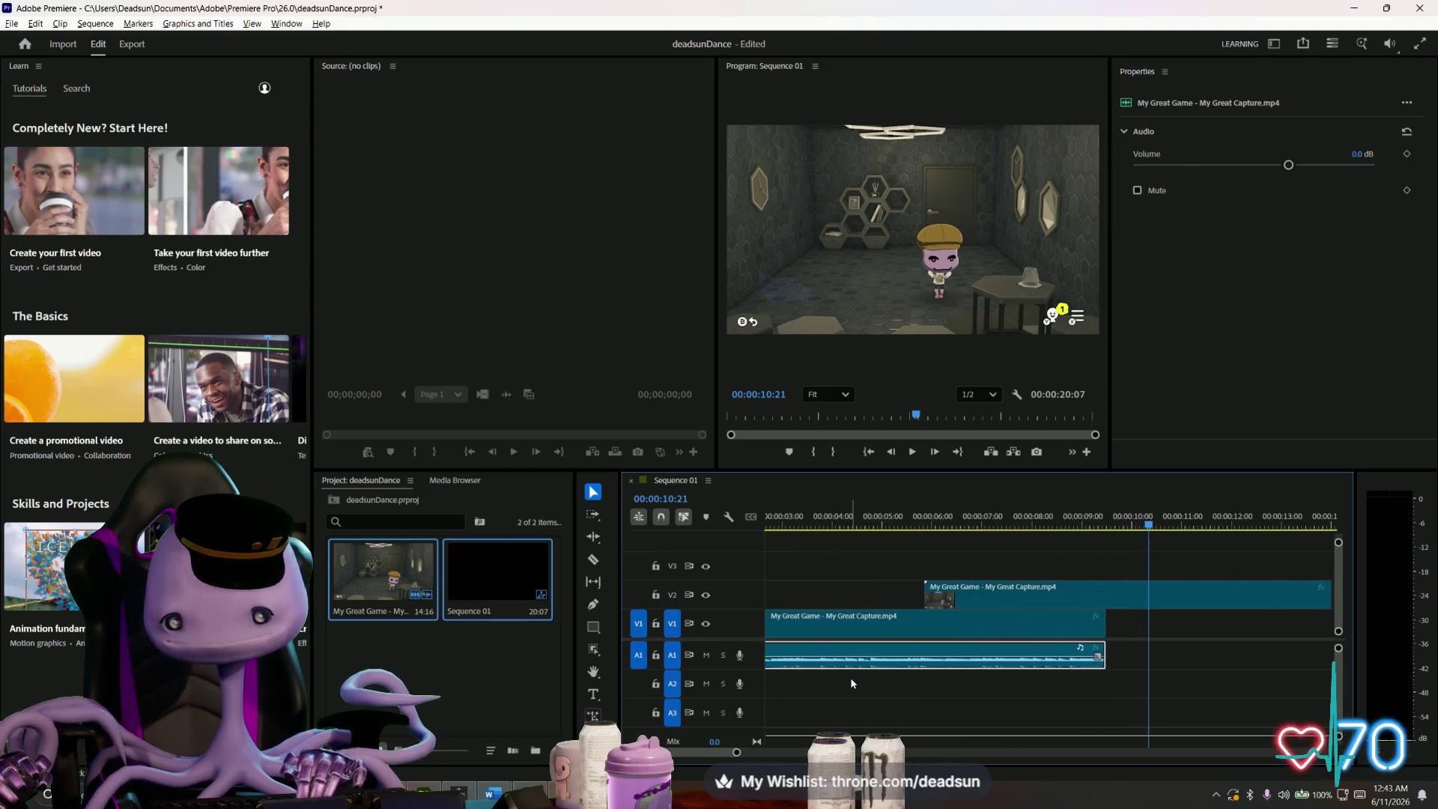
{"action": "scroll", "coordinate": [851, 677], "scroll_direction": "down", "scroll_amount": 5}
{"action": "scroll", "coordinate": [852, 671], "scroll_direction": "down", "scroll_amount": 2}
{"action": "scroll", "coordinate": [846, 674], "scroll_direction": "up", "scroll_amount": 1}
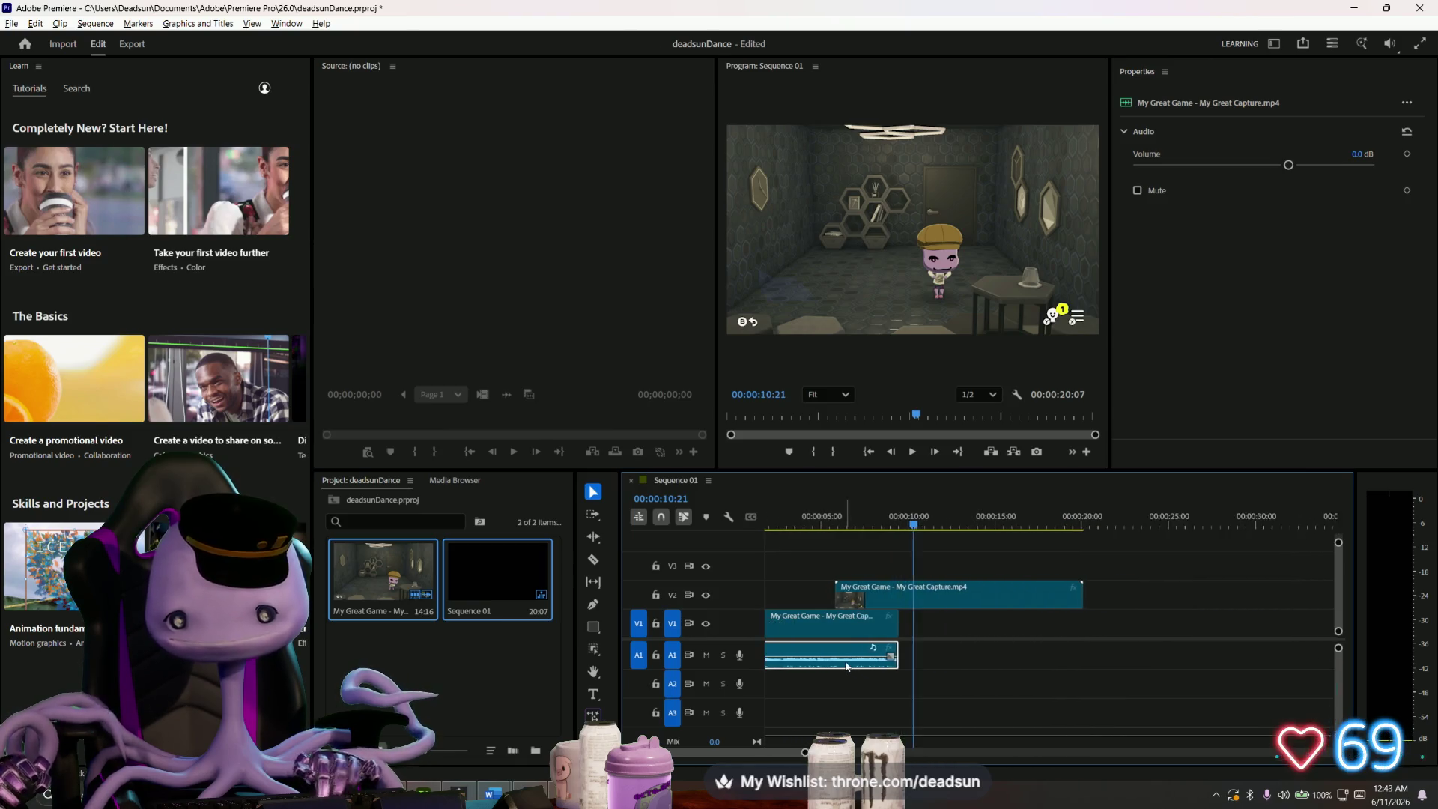
{"action": "scroll", "coordinate": [842, 677], "scroll_direction": "down", "scroll_amount": 1}
- Play back from about three seconds to check the A1 audio, then deselect it
{"action": "key", "text": "space"}
{"action": "scroll", "coordinate": [790, 746], "scroll_direction": "up", "scroll_amount": 3}
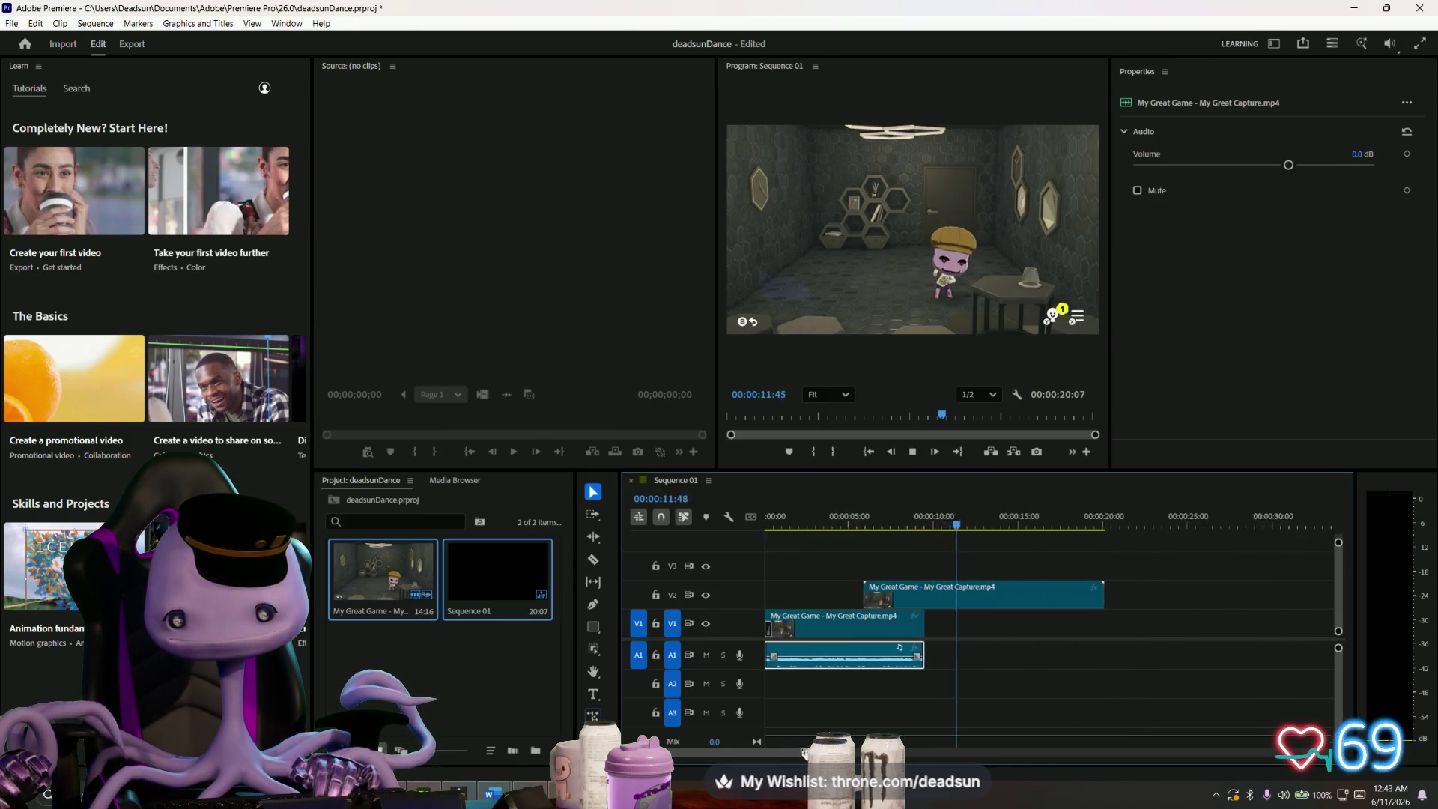
{"action": "scroll", "coordinate": [790, 747], "scroll_direction": "down", "scroll_amount": 1}
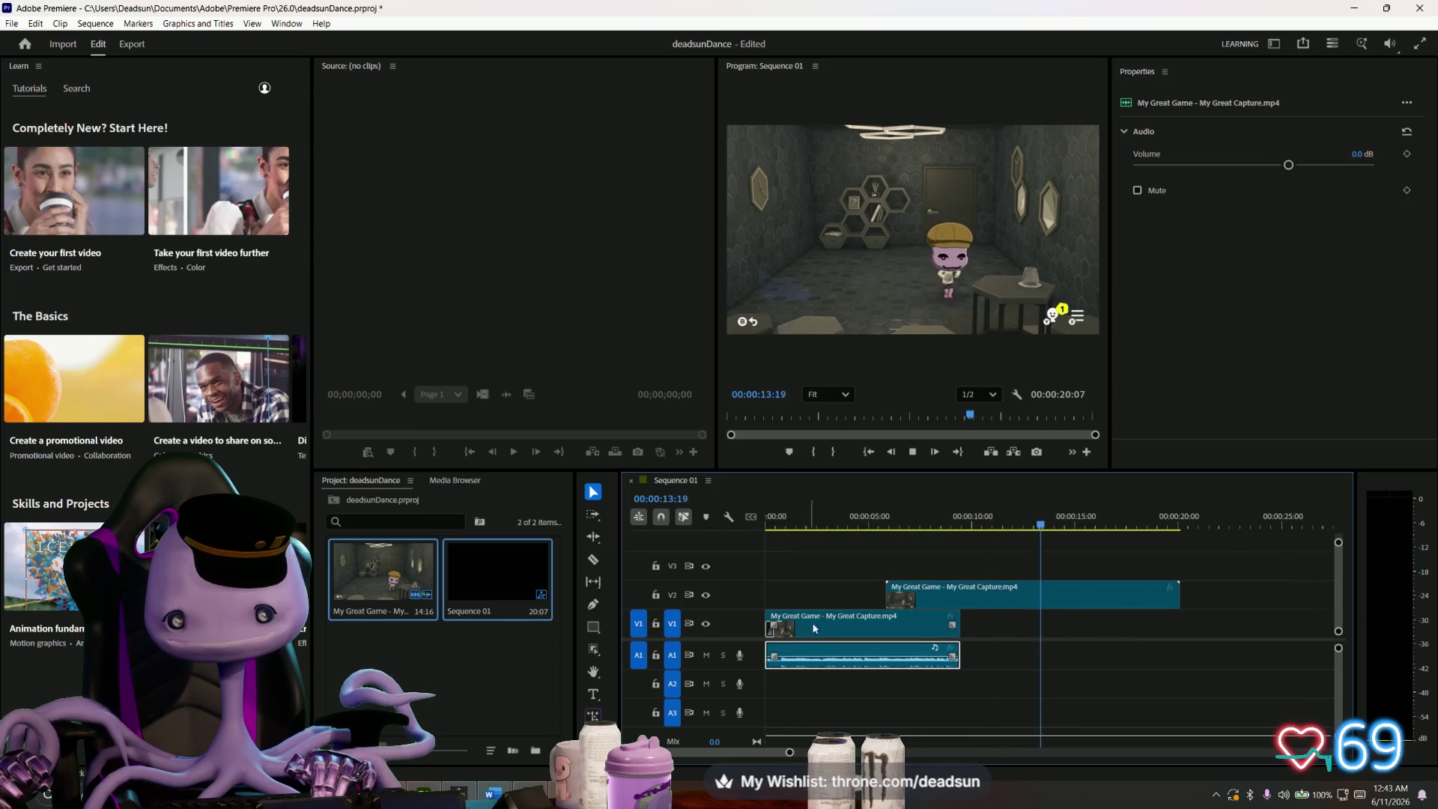
{"action": "left_click", "coordinate": [831, 518]}
{"action": "key", "text": "space"}
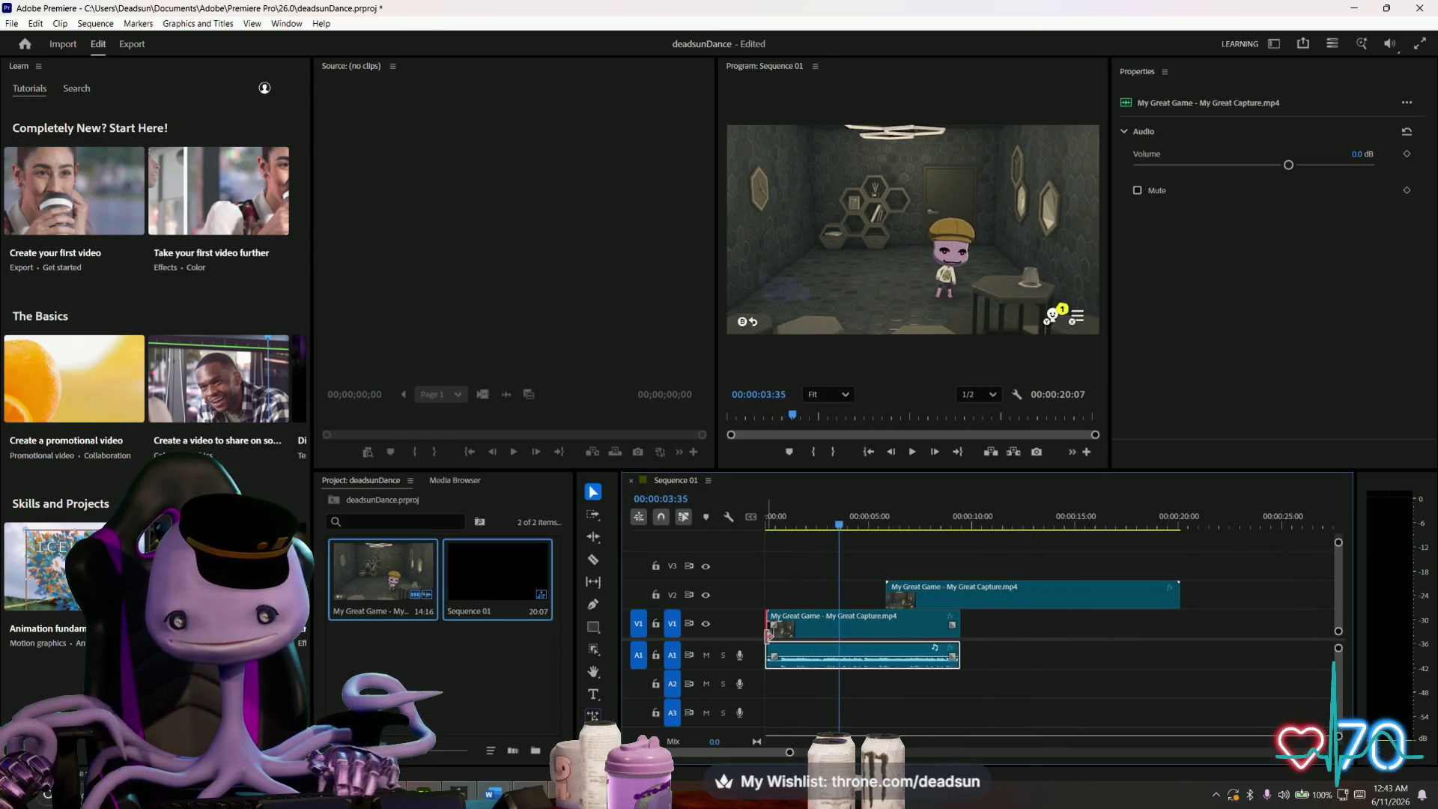
{"action": "left_click", "coordinate": [768, 635]}
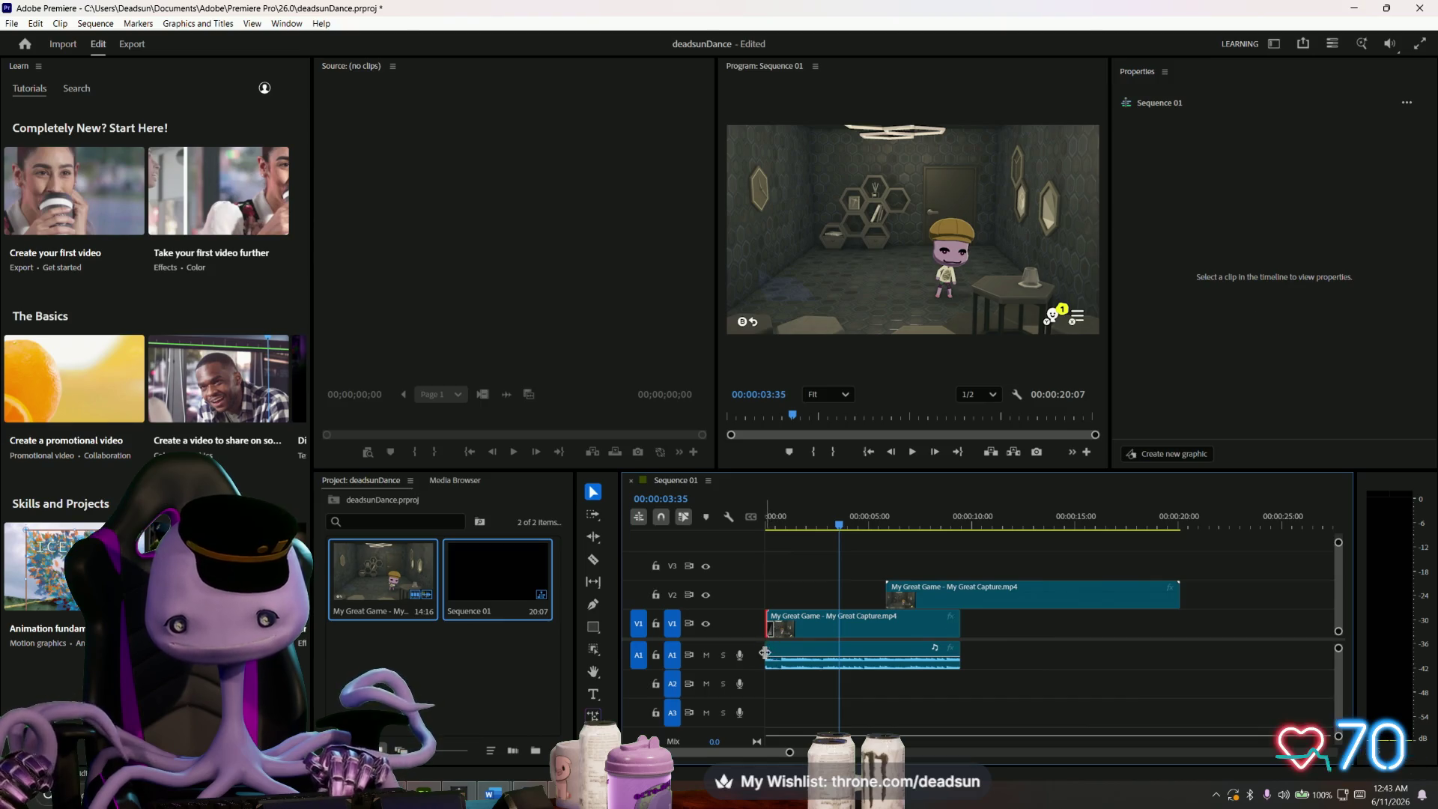
{"action": "scroll", "coordinate": [777, 638], "scroll_direction": "up", "scroll_amount": 6}
{"action": "left_click", "coordinate": [785, 638]}
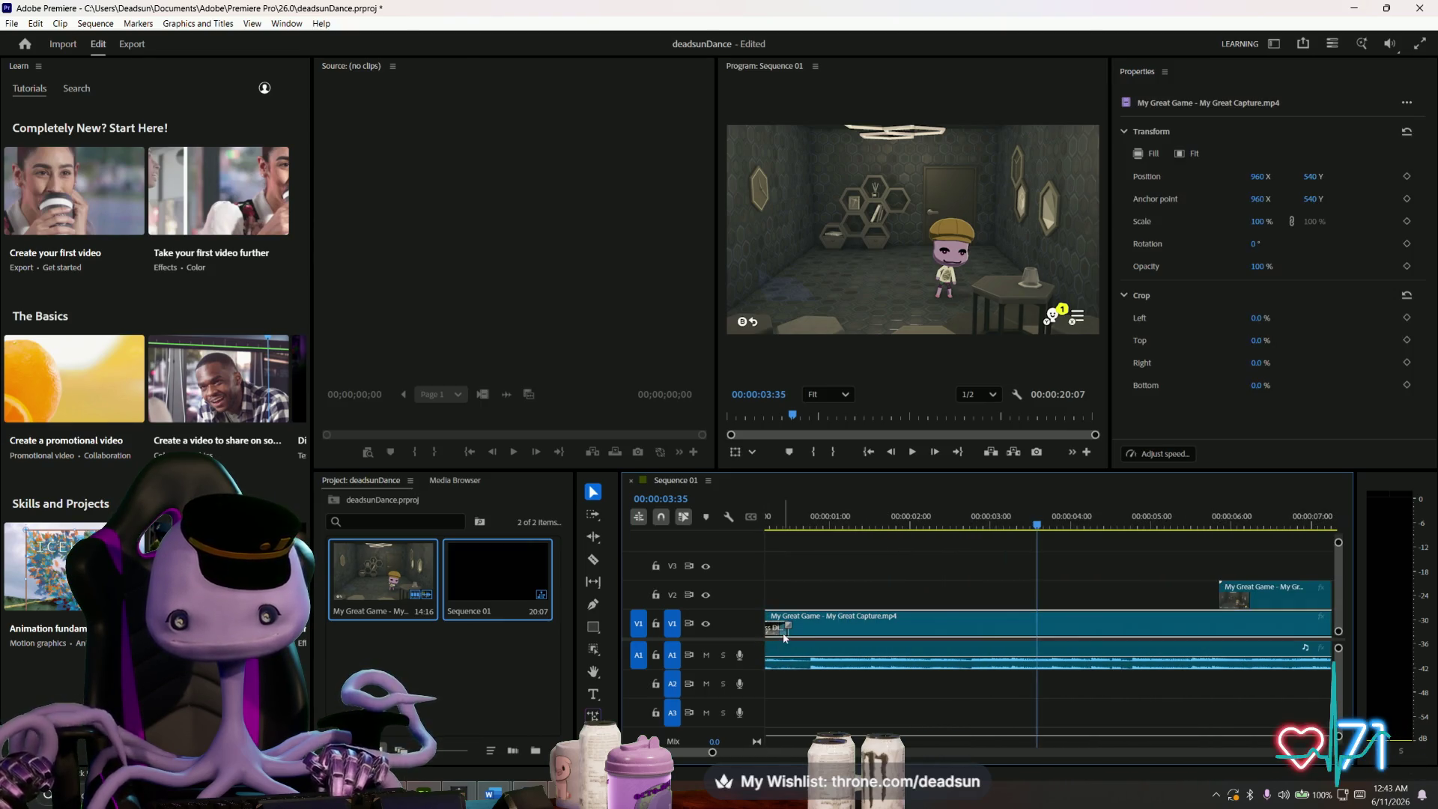
{"action": "left_click", "coordinate": [770, 645]}
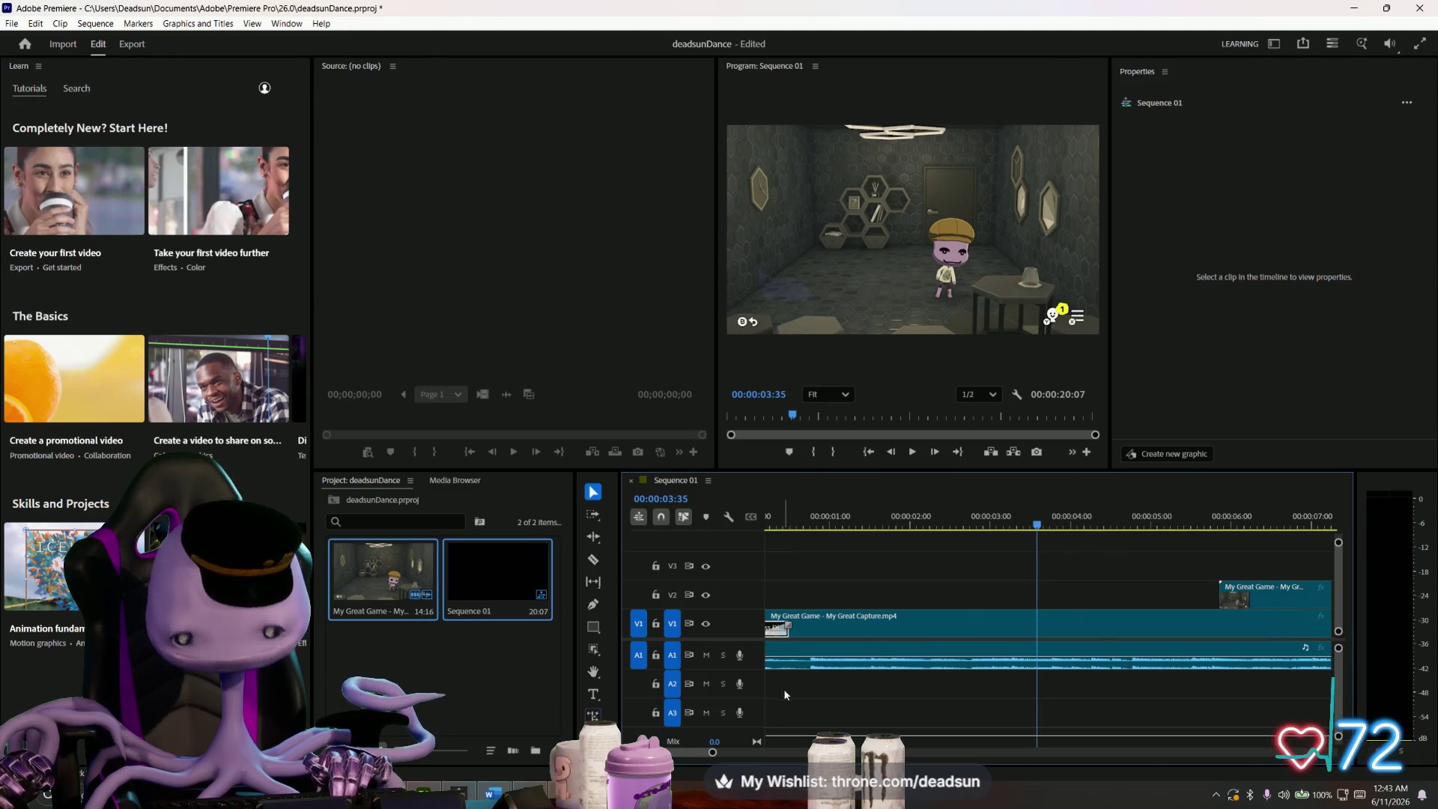
{"action": "scroll", "coordinate": [803, 685], "scroll_direction": "down", "scroll_amount": 4}
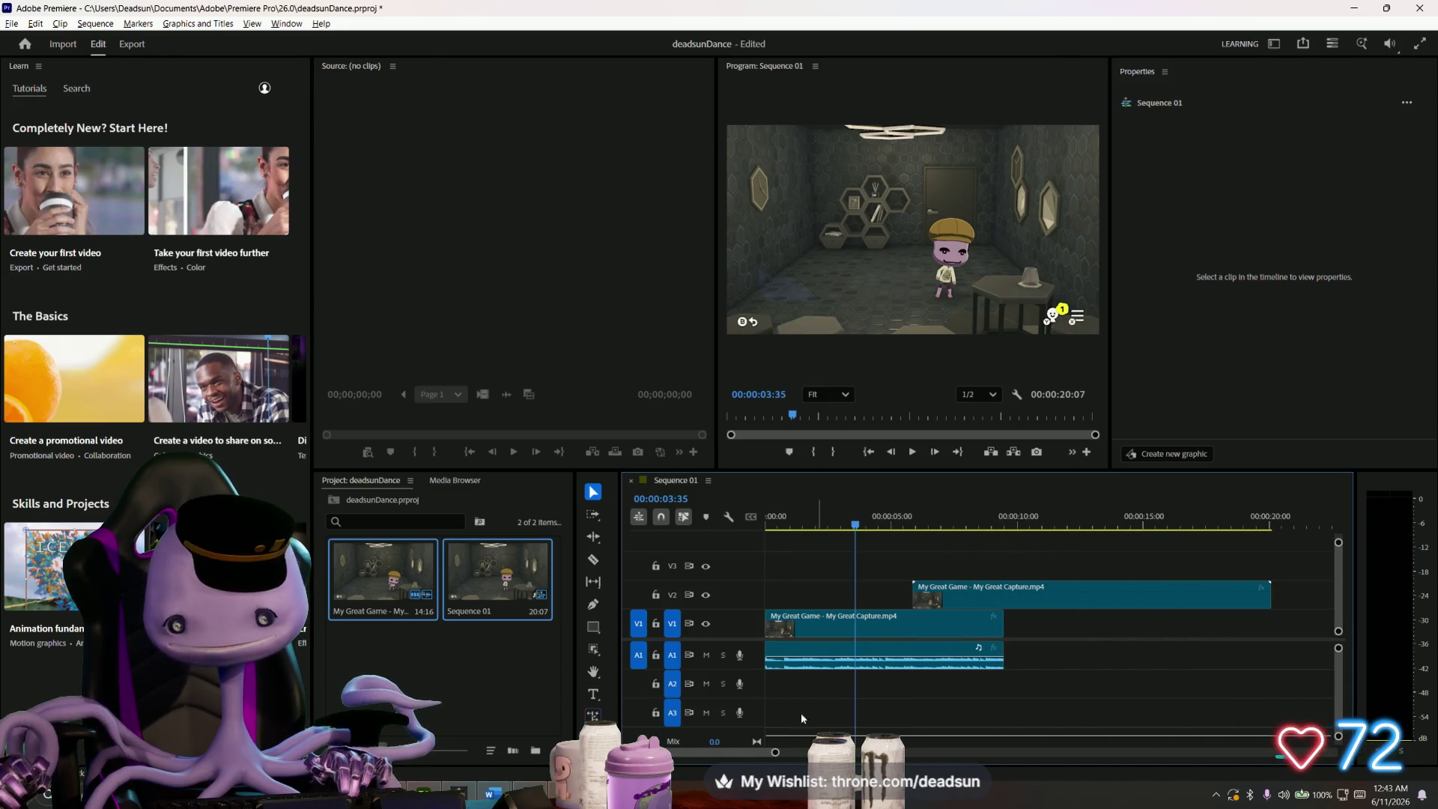
{"action": "scroll", "coordinate": [793, 672], "scroll_direction": "down", "scroll_amount": 2}
{"action": "scroll", "coordinate": [790, 599], "scroll_direction": "down", "scroll_amount": 1}
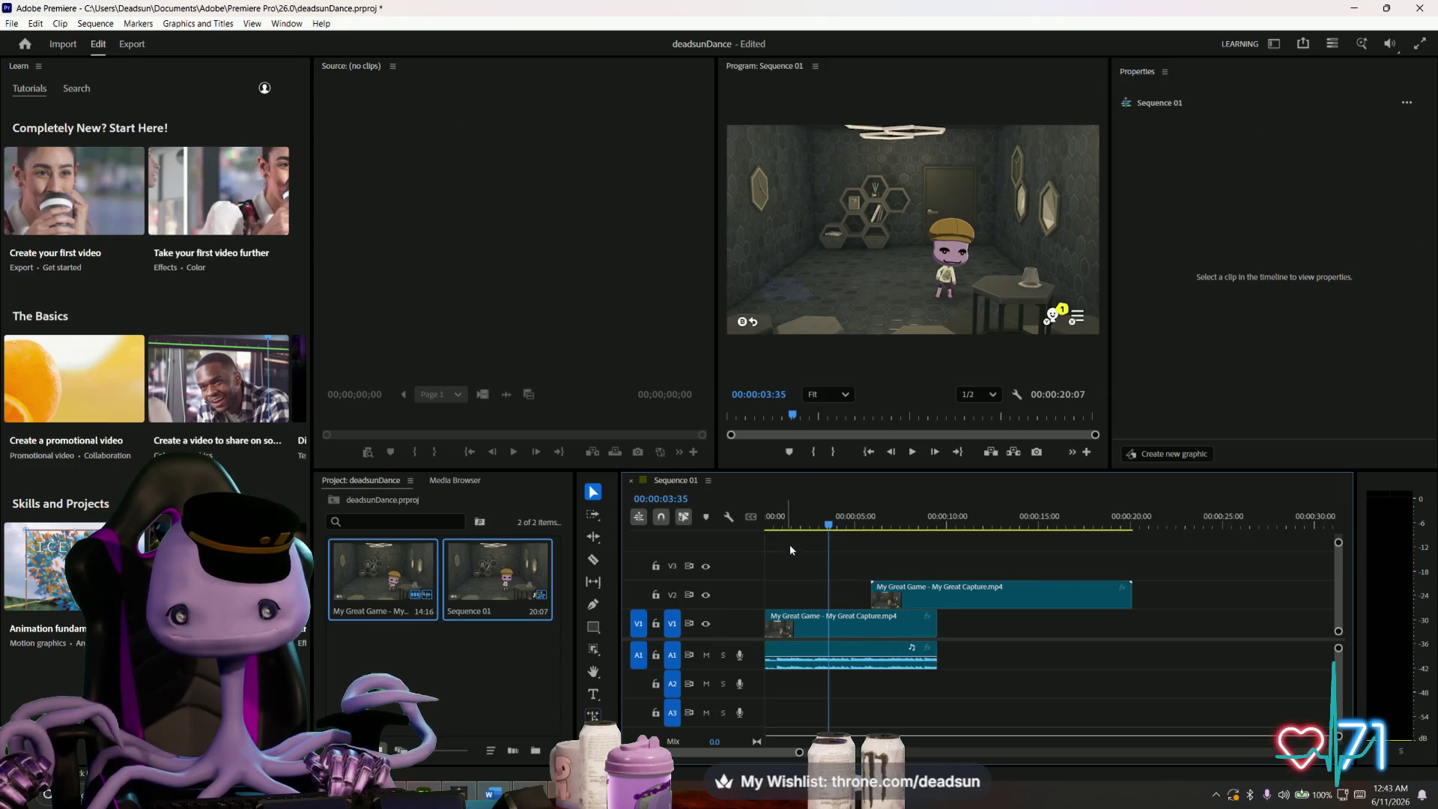
{"action": "left_click", "coordinate": [798, 527]}
{"action": "key", "text": "space"}
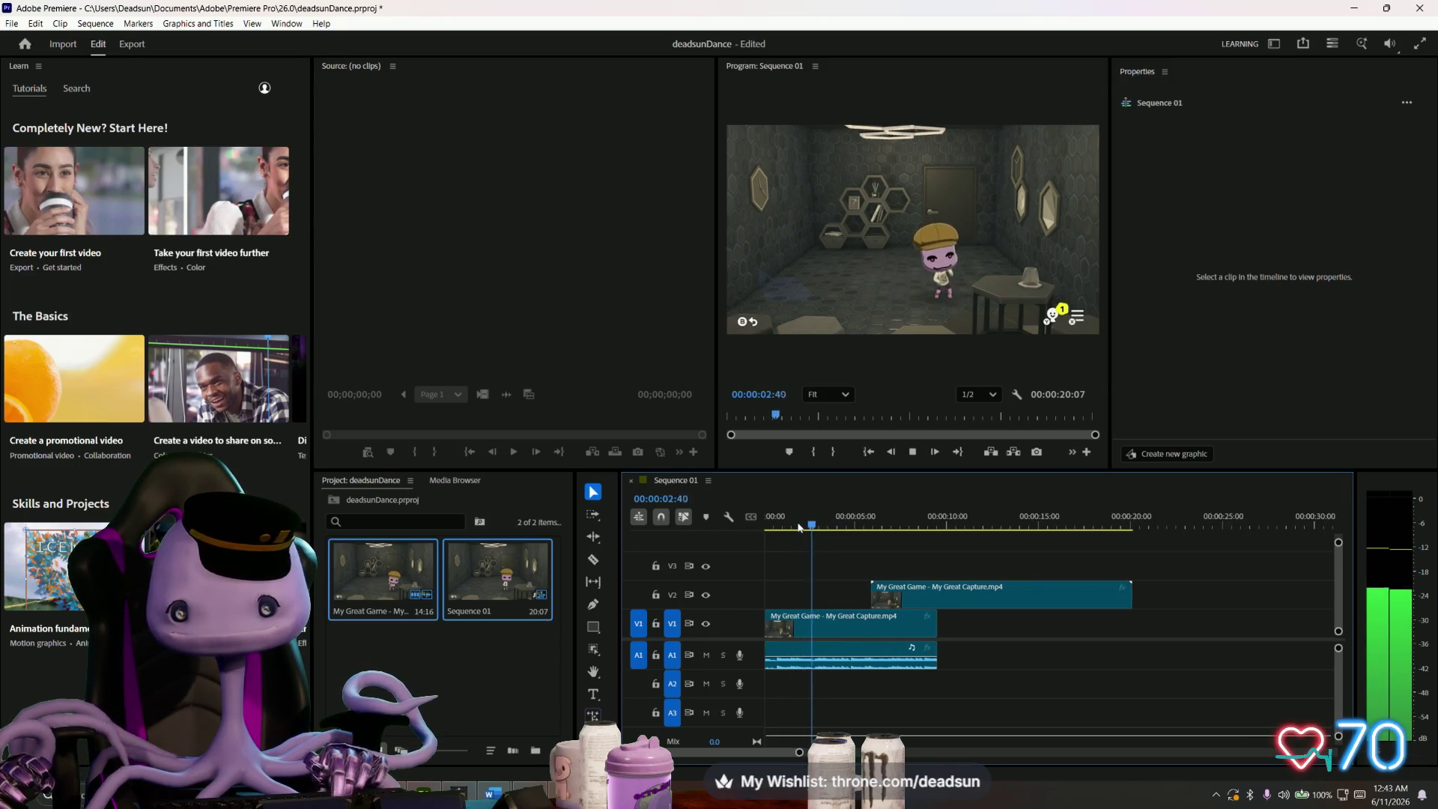
{"action": "key", "text": "space"}
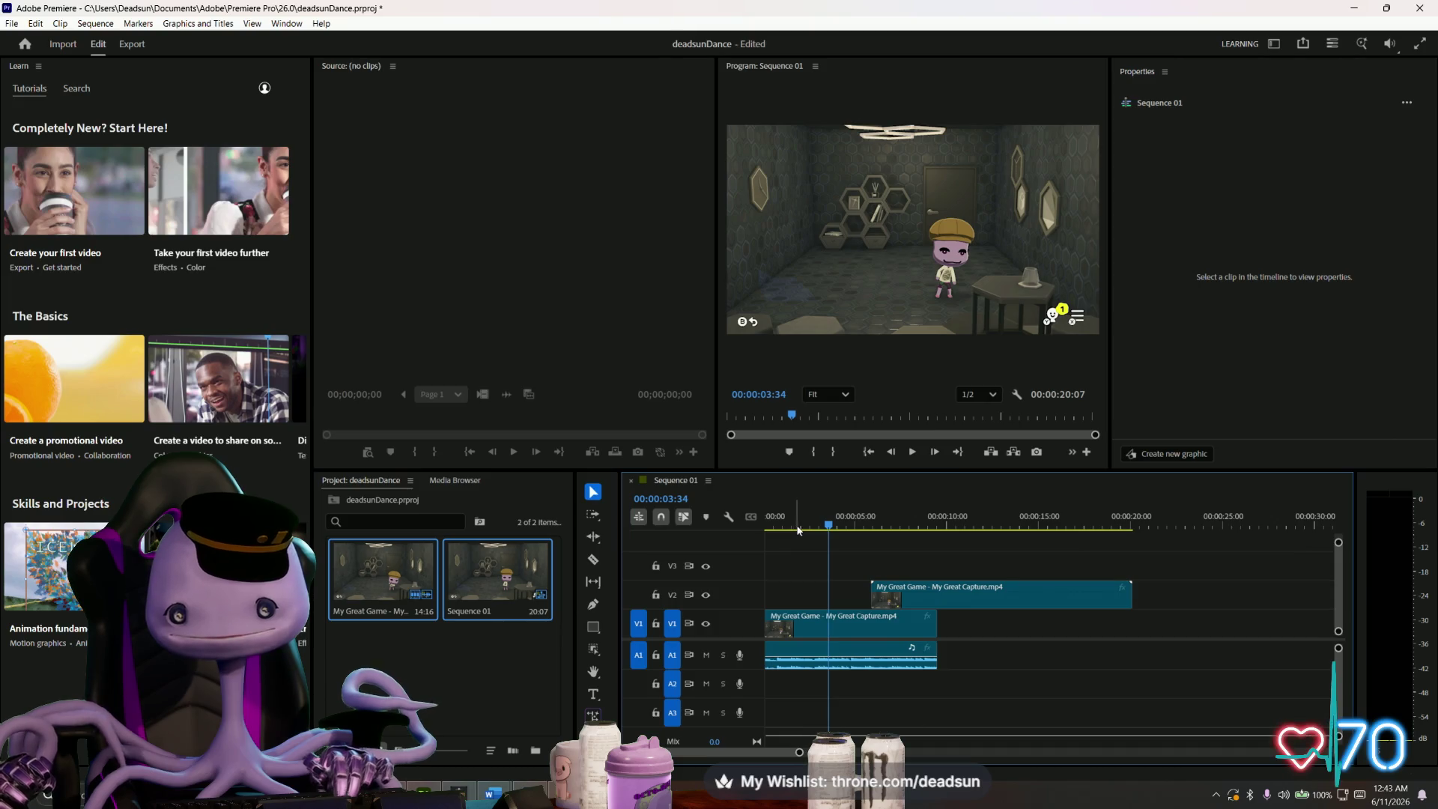
{"action": "left_click_drag", "start_coordinate": [829, 530], "coordinate": [736, 537]}
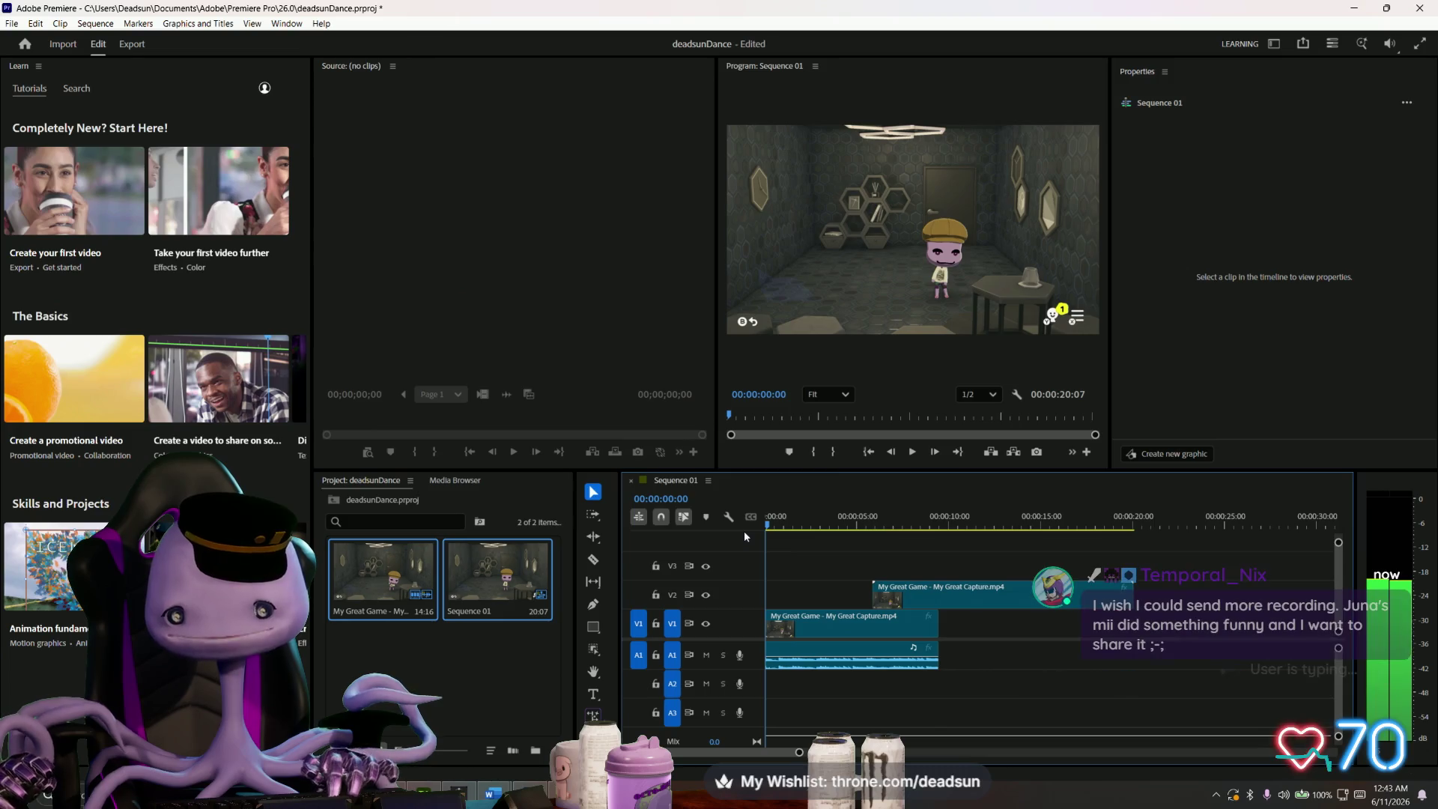
{"action": "left_click", "coordinate": [787, 531]}
{"action": "mouse_move", "coordinate": [786, 531]}
{"action": "left_mouse_down"}
{"action": "mouse_move", "coordinate": [756, 529]}
{"action": "mouse_move", "coordinate": [805, 534]}
{"action": "mouse_move", "coordinate": [737, 532]}
{"action": "mouse_move", "coordinate": [842, 533]}
{"action": "left_mouse_up"}
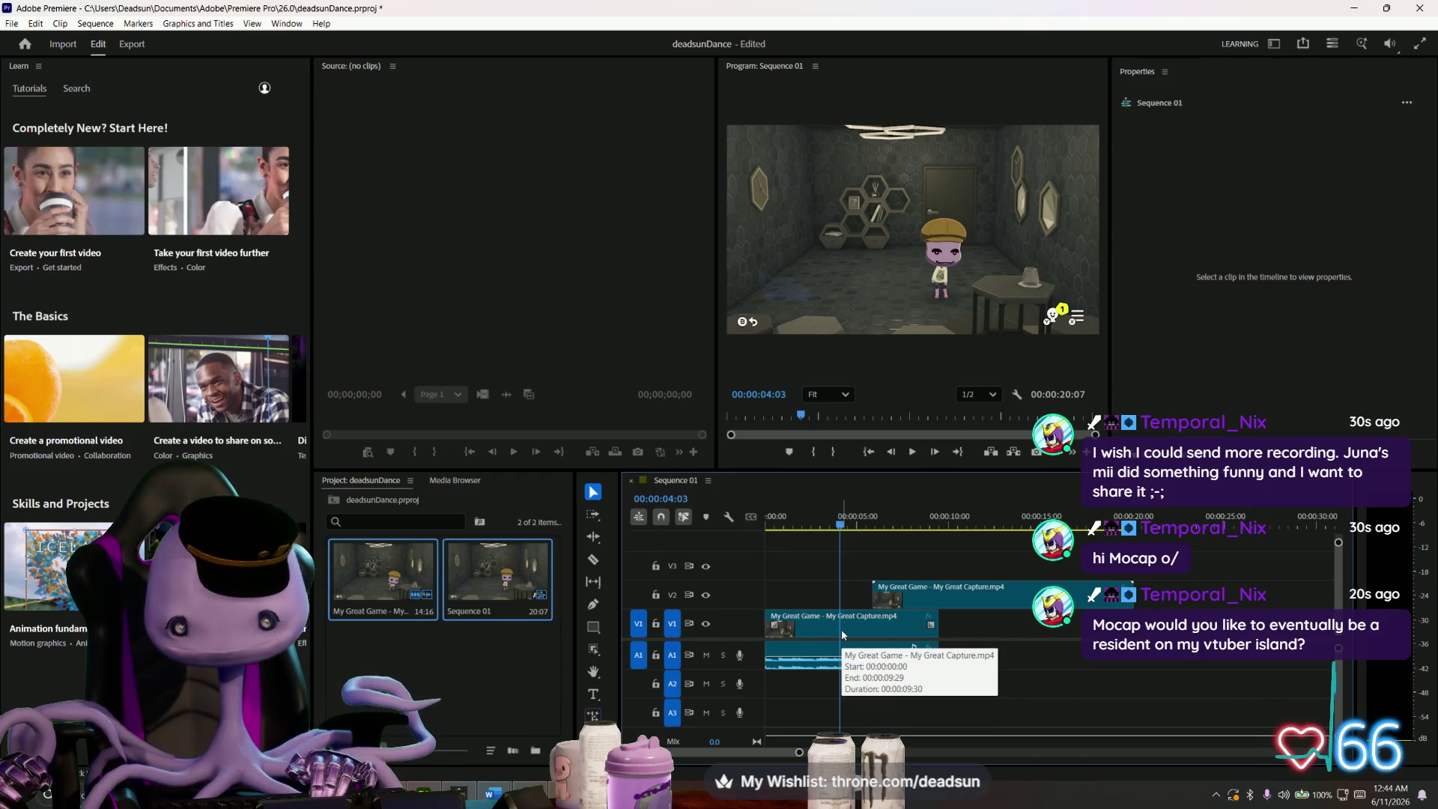
- Razor the V1 clip at 00:00:04:03 and drag its remainder and the V2 clip later
{"action": "left_click", "coordinate": [842, 629]}
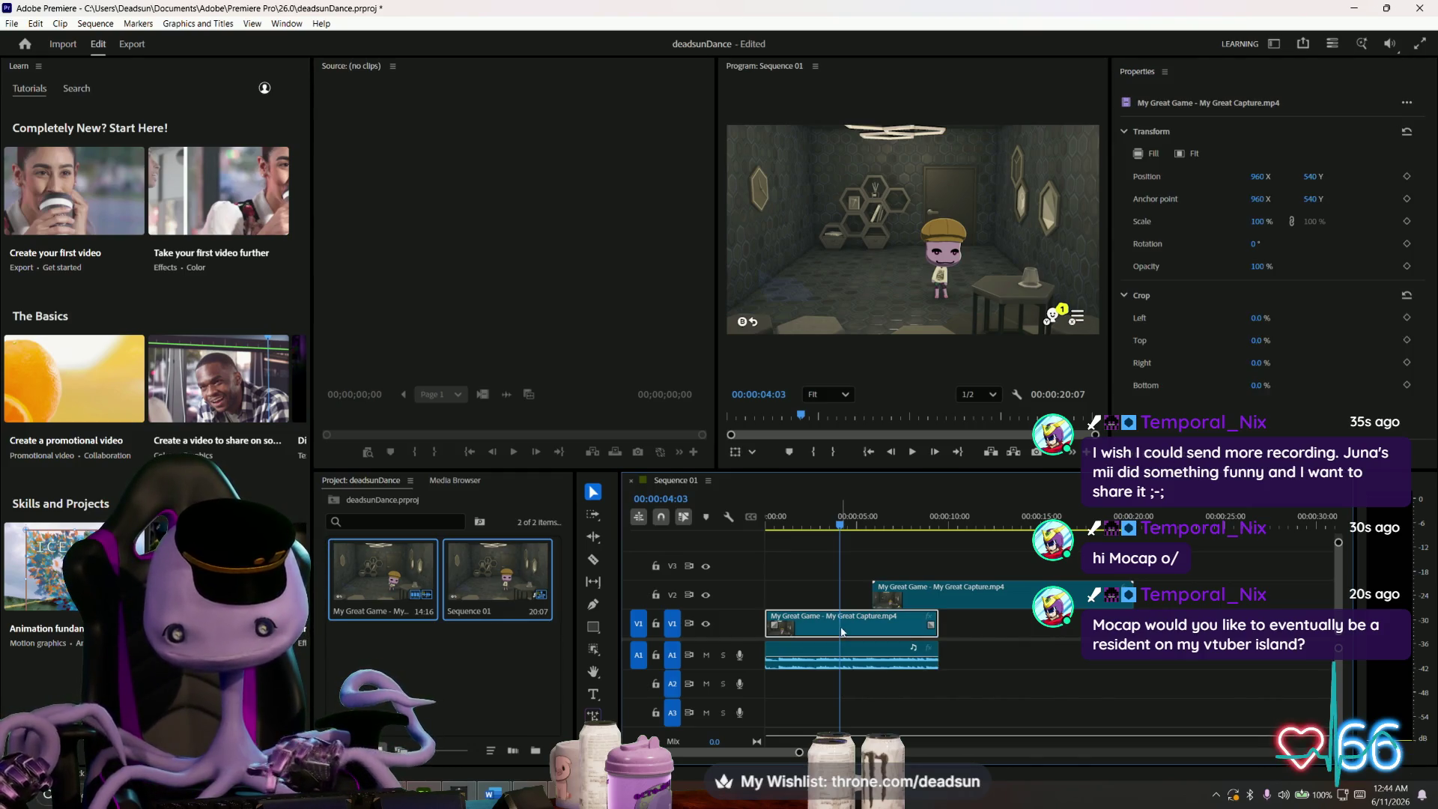
{"action": "left_click", "coordinate": [846, 627]}
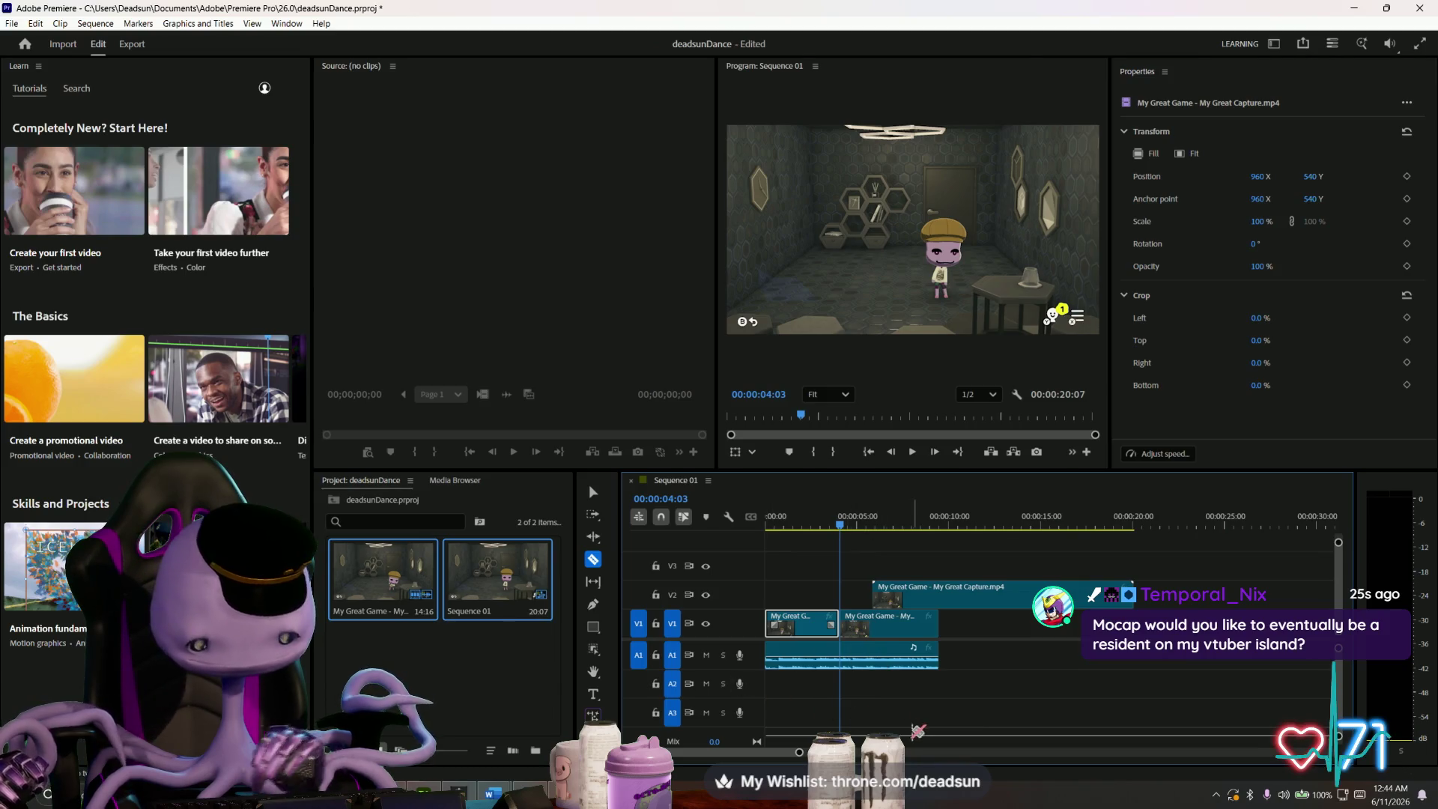
{"action": "left_click", "coordinate": [594, 492]}
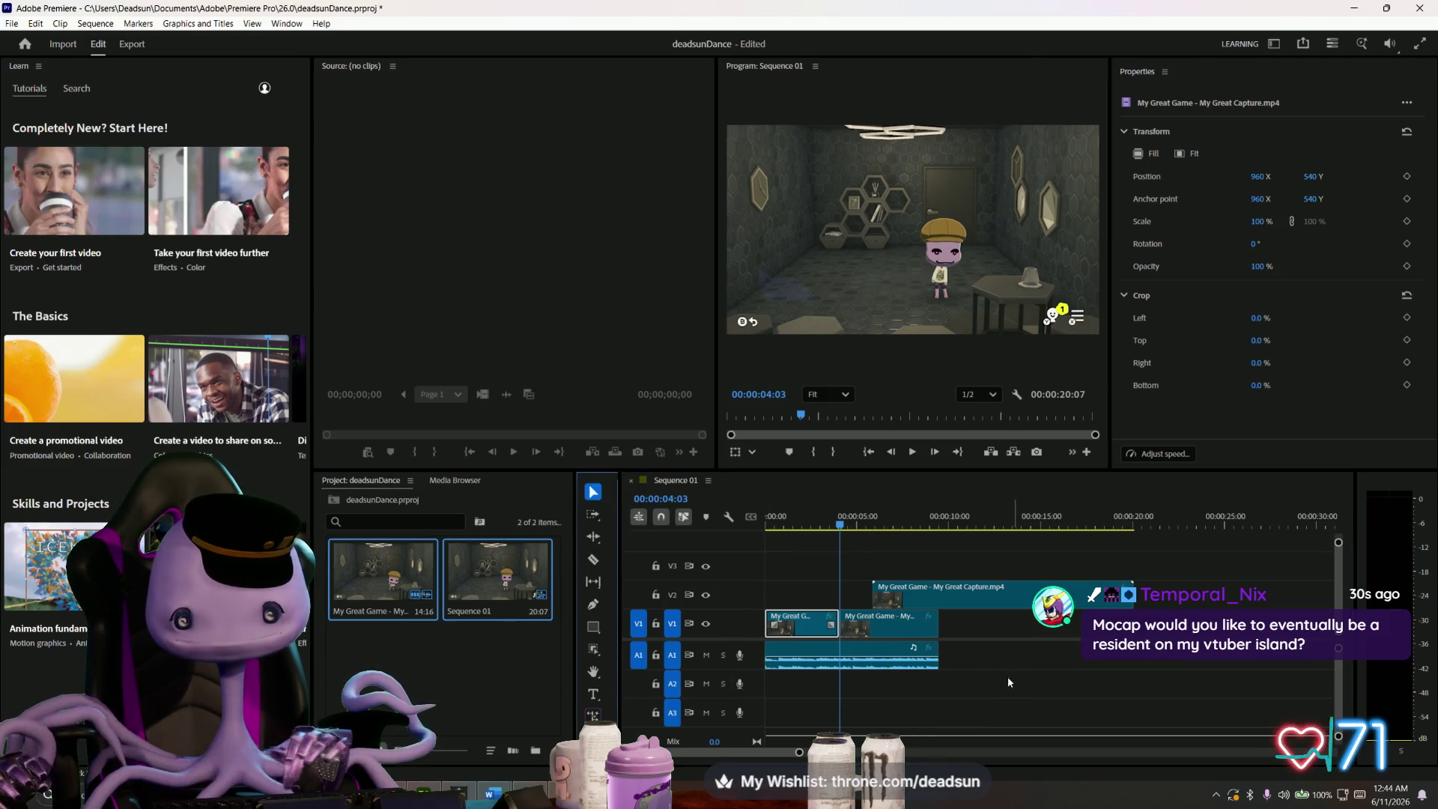
{"action": "mouse_move", "coordinate": [889, 635]}
{"action": "left_mouse_down"}
{"action": "mouse_move", "coordinate": [1049, 635]}
{"action": "mouse_move", "coordinate": [1133, 546]}
{"action": "left_mouse_up"}
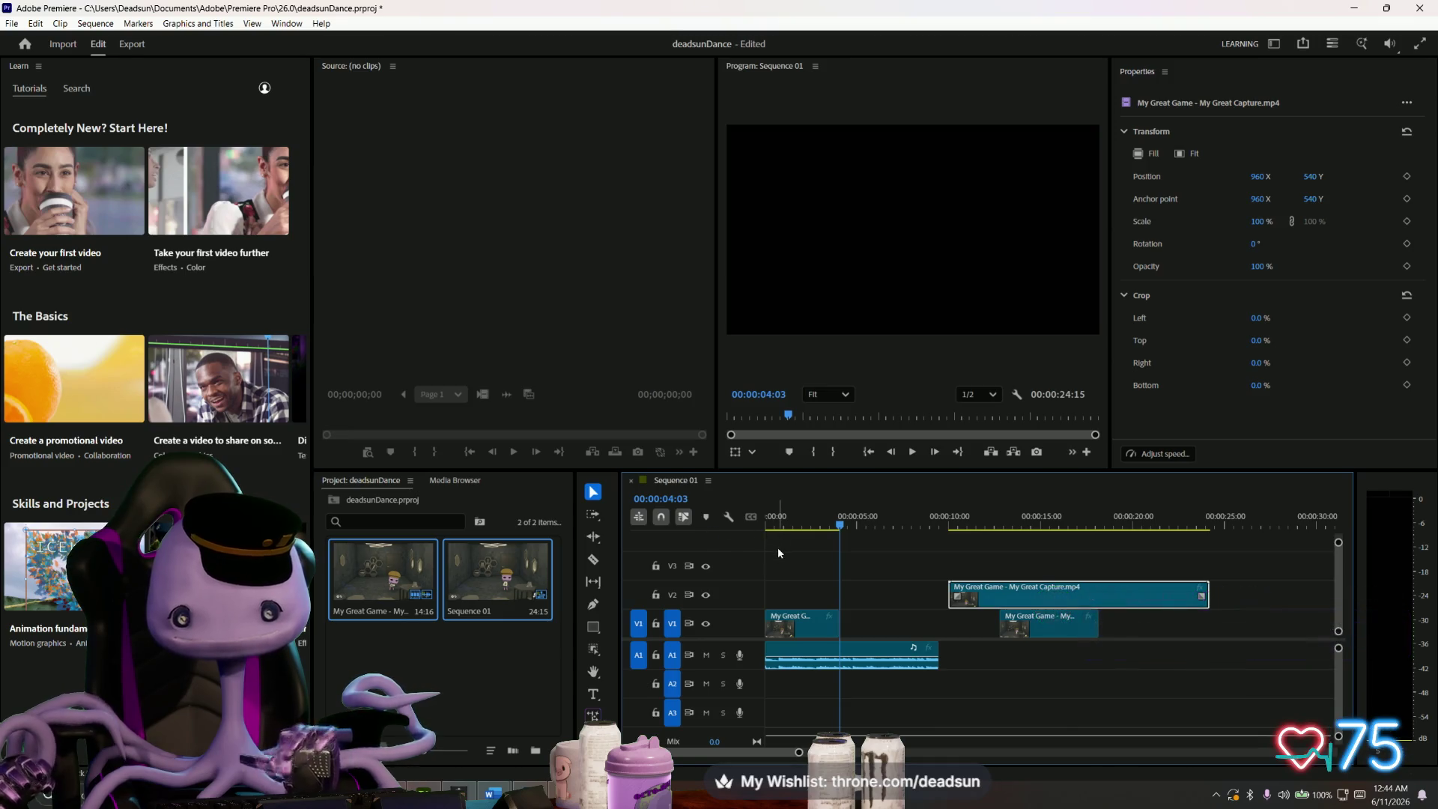
- Zoom the timeline onto the opening four seconds and scrub the playhead back toward 3:49
{"action": "scroll", "coordinate": [769, 540], "scroll_direction": "up", "scroll_amount": 4}
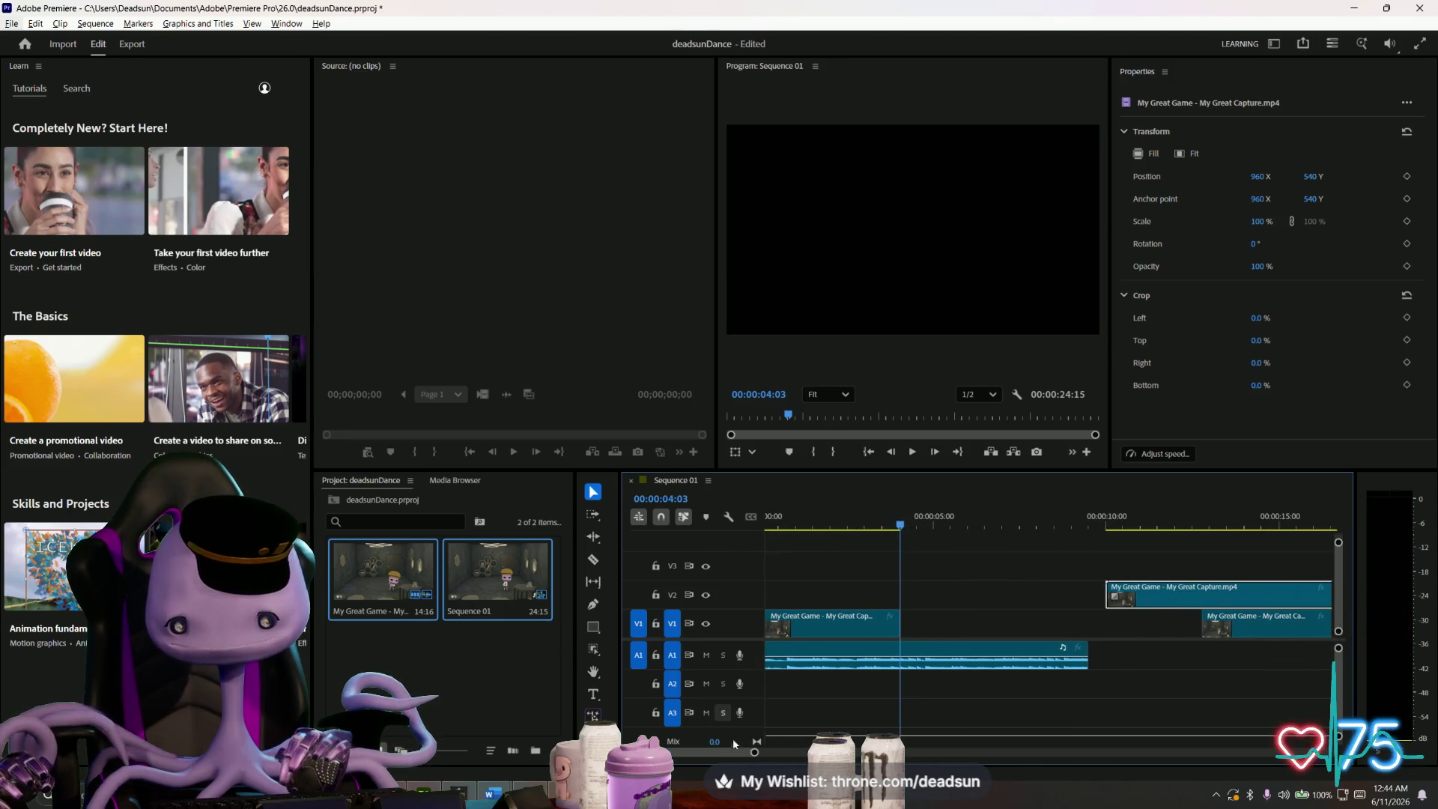
{"action": "left_click_drag", "start_coordinate": [754, 753], "coordinate": [728, 752]}
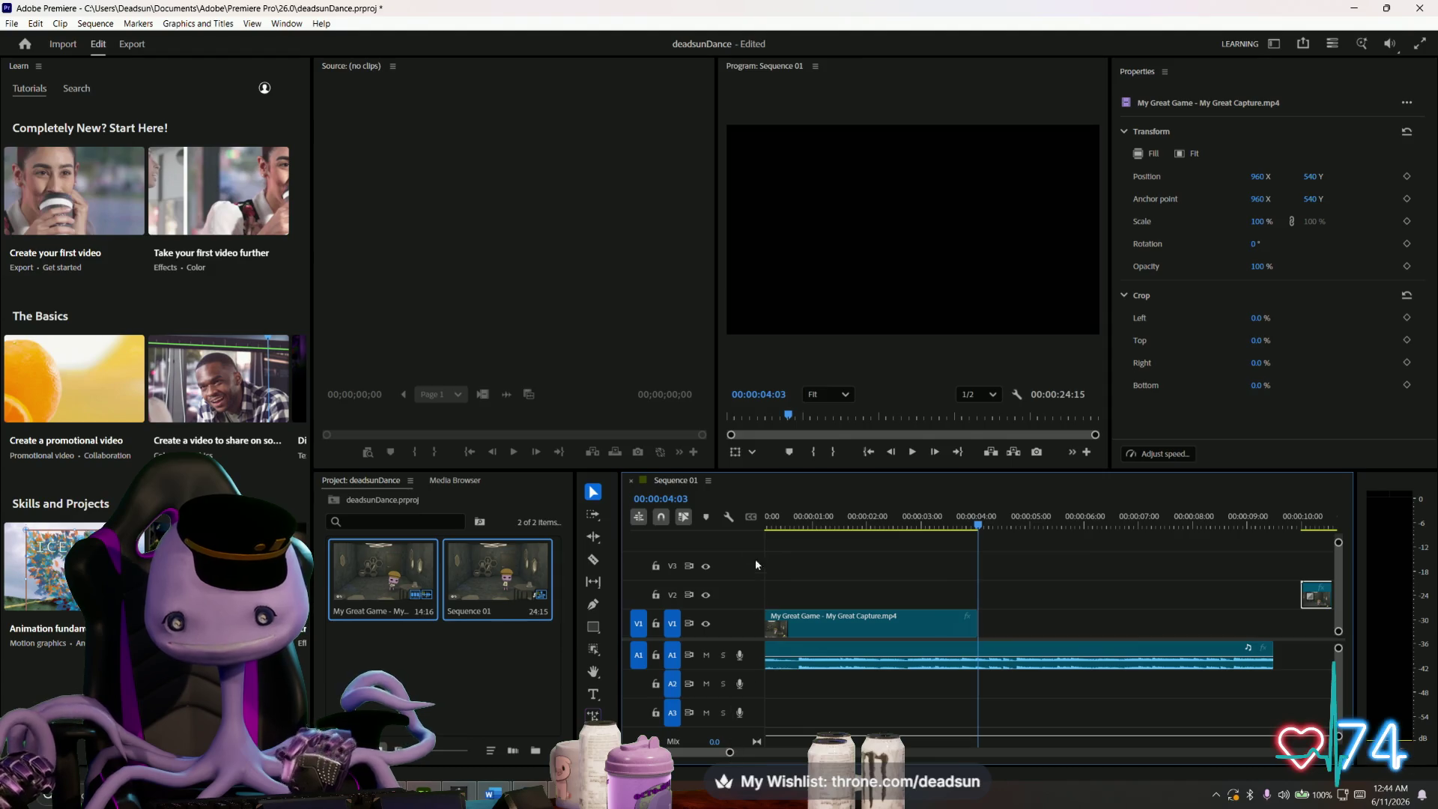
{"action": "mouse_move", "coordinate": [961, 521]}
{"action": "left_mouse_down"}
{"action": "mouse_move", "coordinate": [861, 528]}
{"action": "mouse_move", "coordinate": [973, 524]}
{"action": "left_mouse_up"}
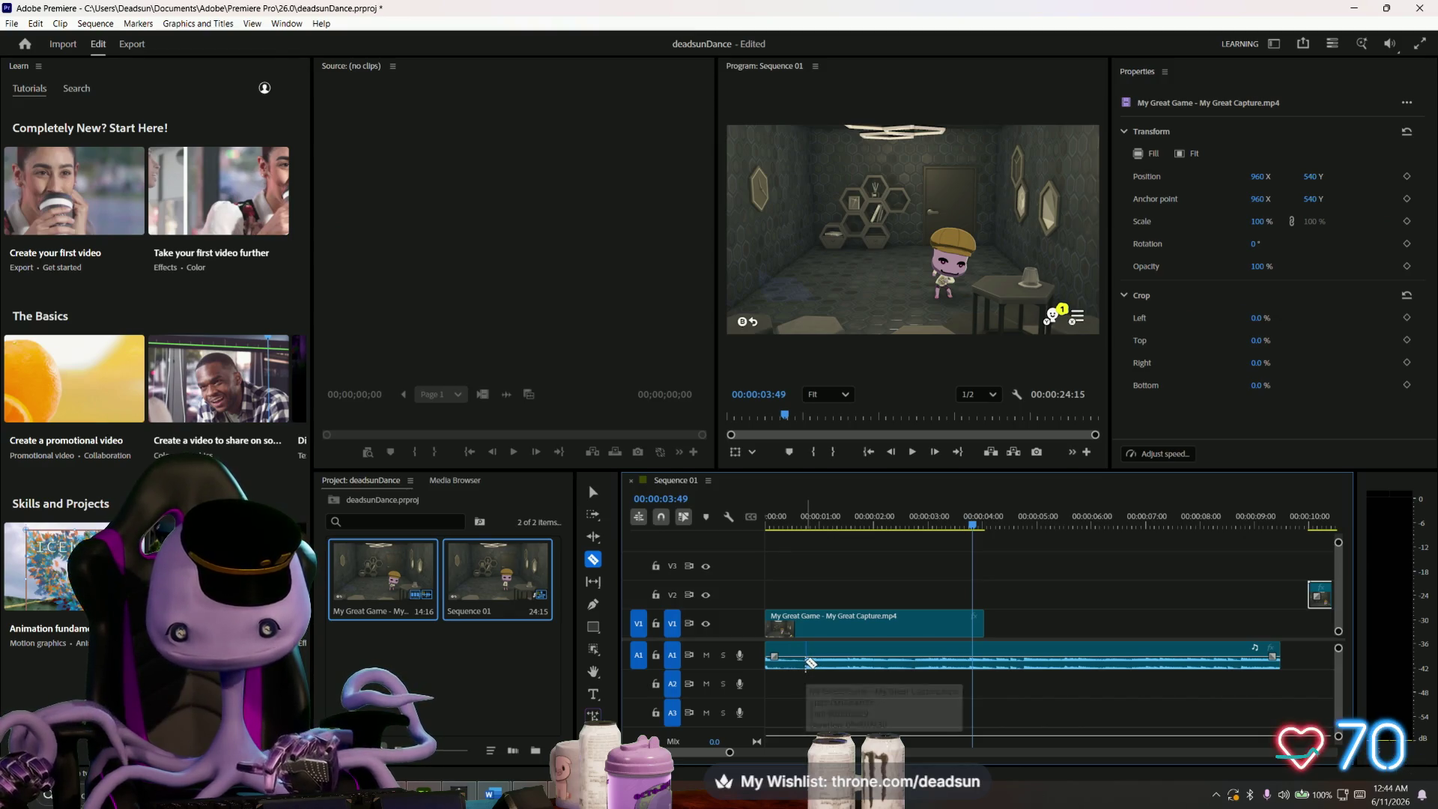
- Cut A1 audio twice, delete the first and last pieces, and align the middle with the video start
{"action": "left_click", "coordinate": [805, 662]}
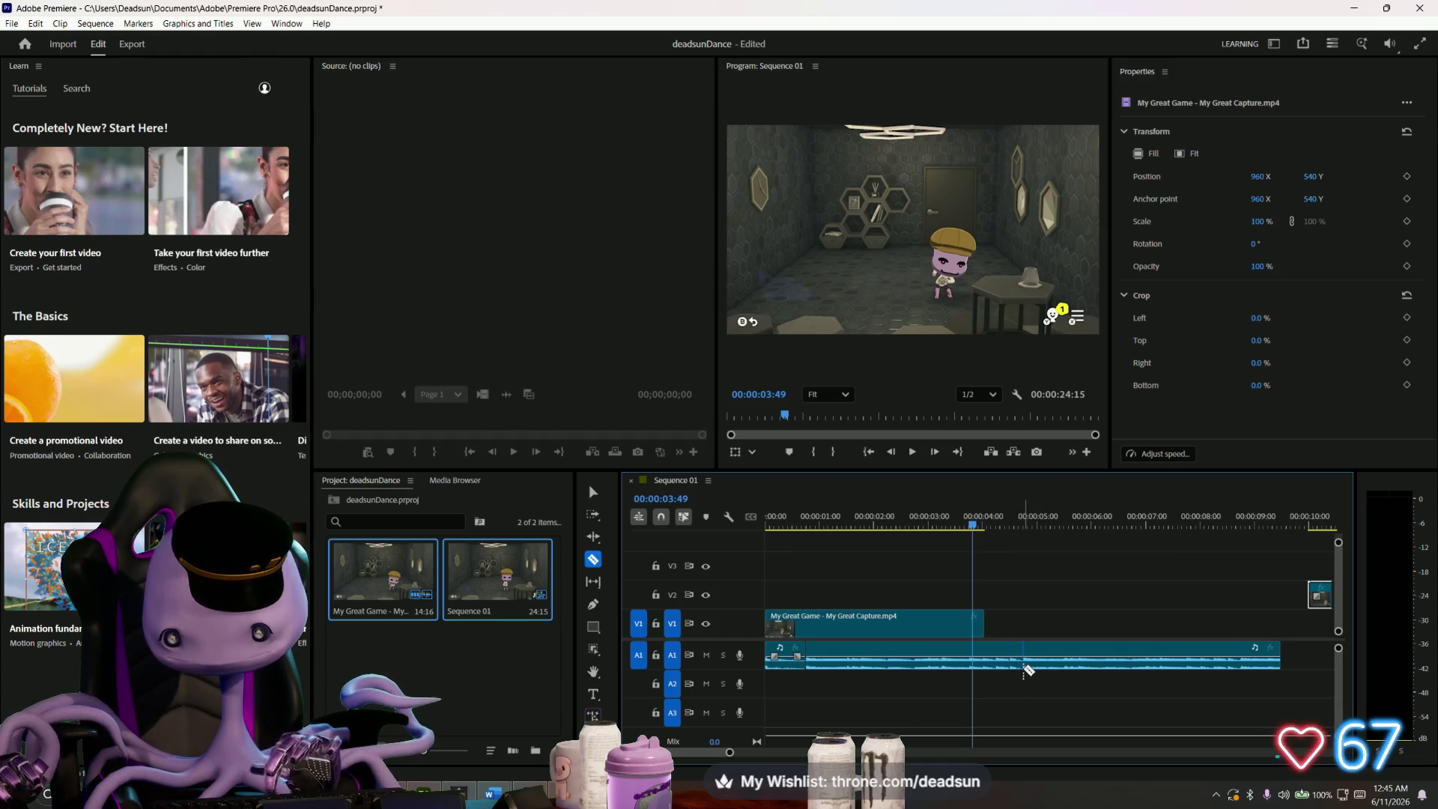
{"action": "left_click", "coordinate": [1022, 666]}
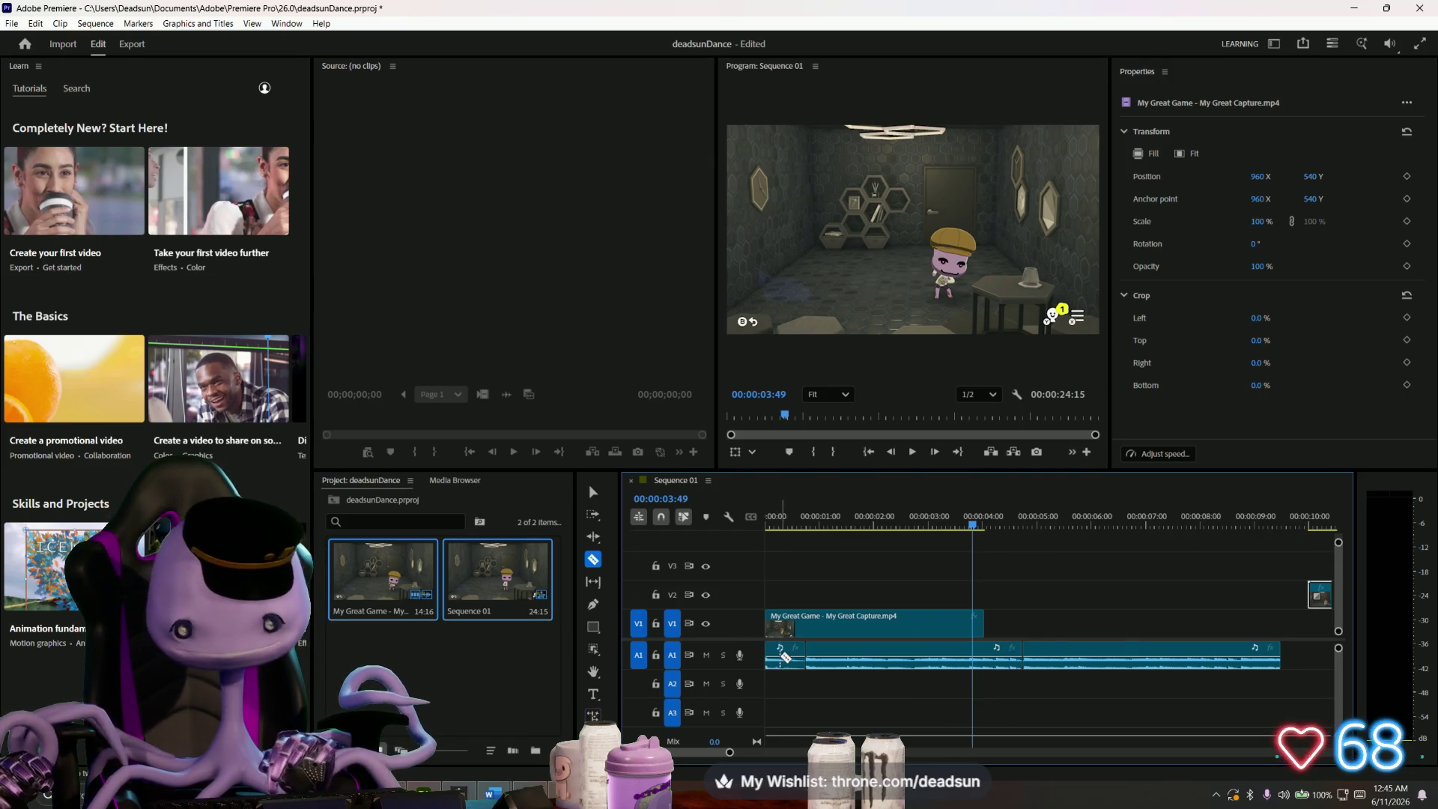
{"action": "key", "text": "v"}
{"action": "left_click", "coordinate": [785, 663]}
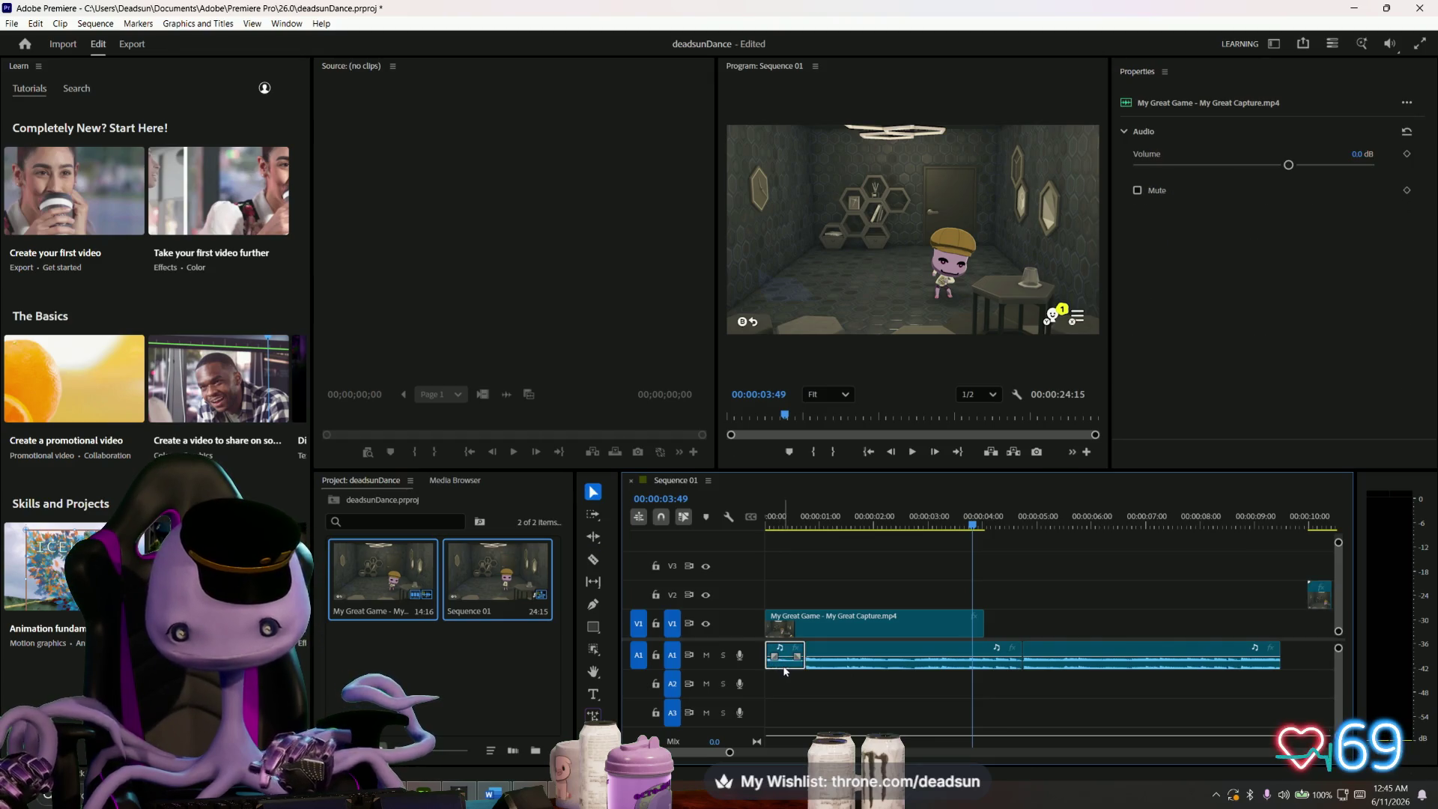
{"action": "key", "text": "Delete"}
{"action": "left_click", "coordinate": [1100, 644]}
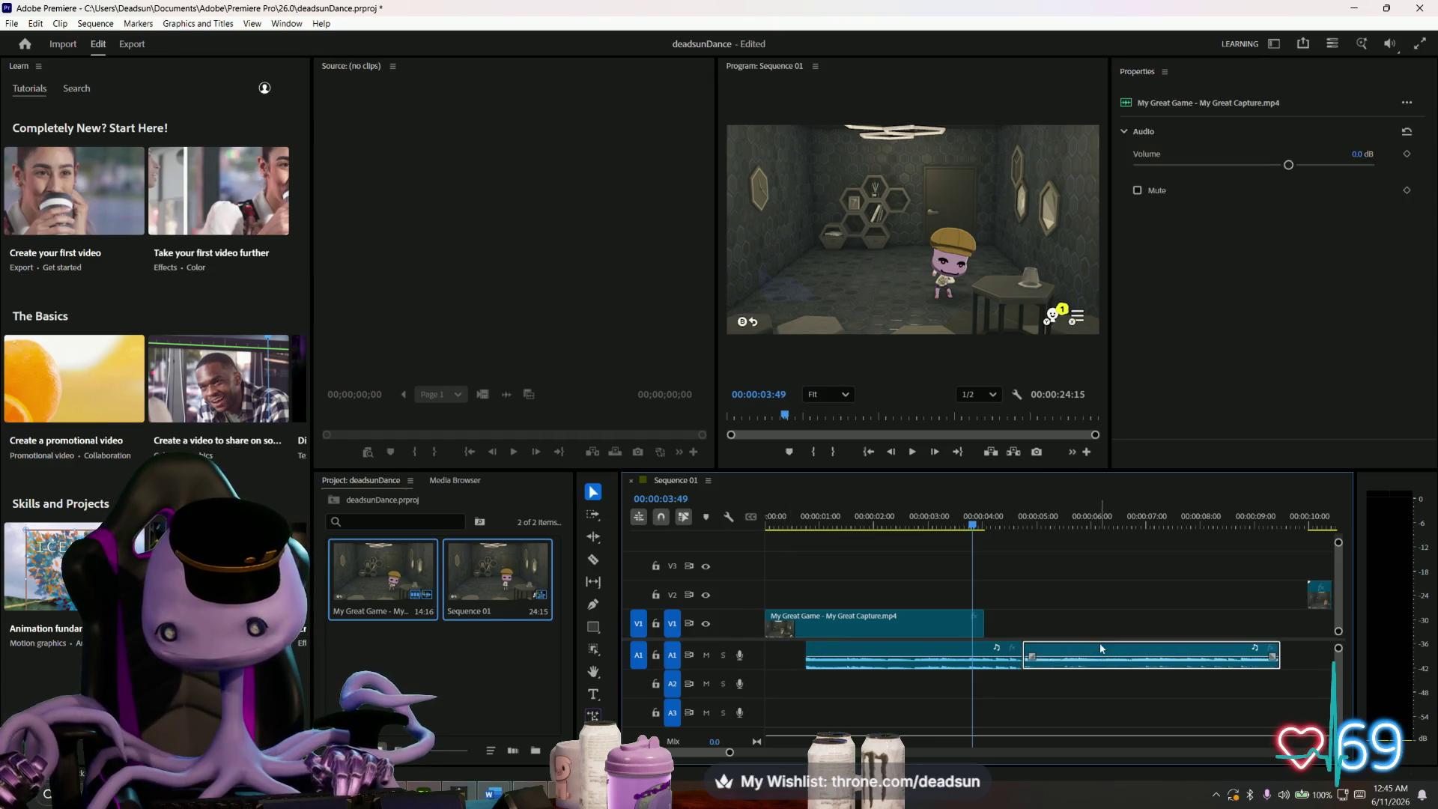
{"action": "key", "text": "Delete"}
{"action": "left_click_drag", "start_coordinate": [919, 655], "coordinate": [880, 652]}
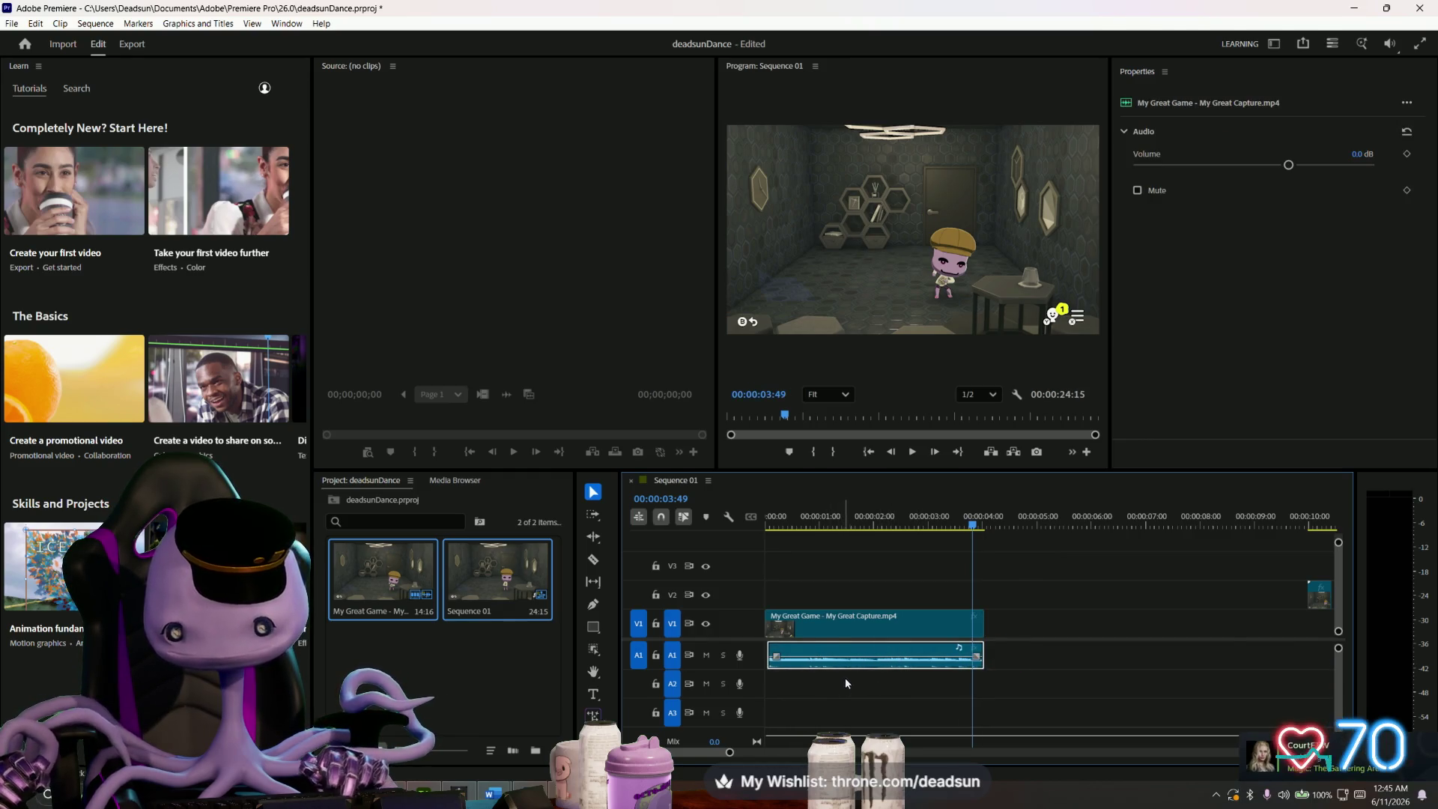
{"action": "scroll", "coordinate": [789, 671], "scroll_direction": "up", "scroll_amount": 2}
- Check the audio sync, then box-select and delete the leftover V1 and V2 clips after the loop
{"action": "left_click", "coordinate": [789, 671]}
{"action": "key", "text": "space"}
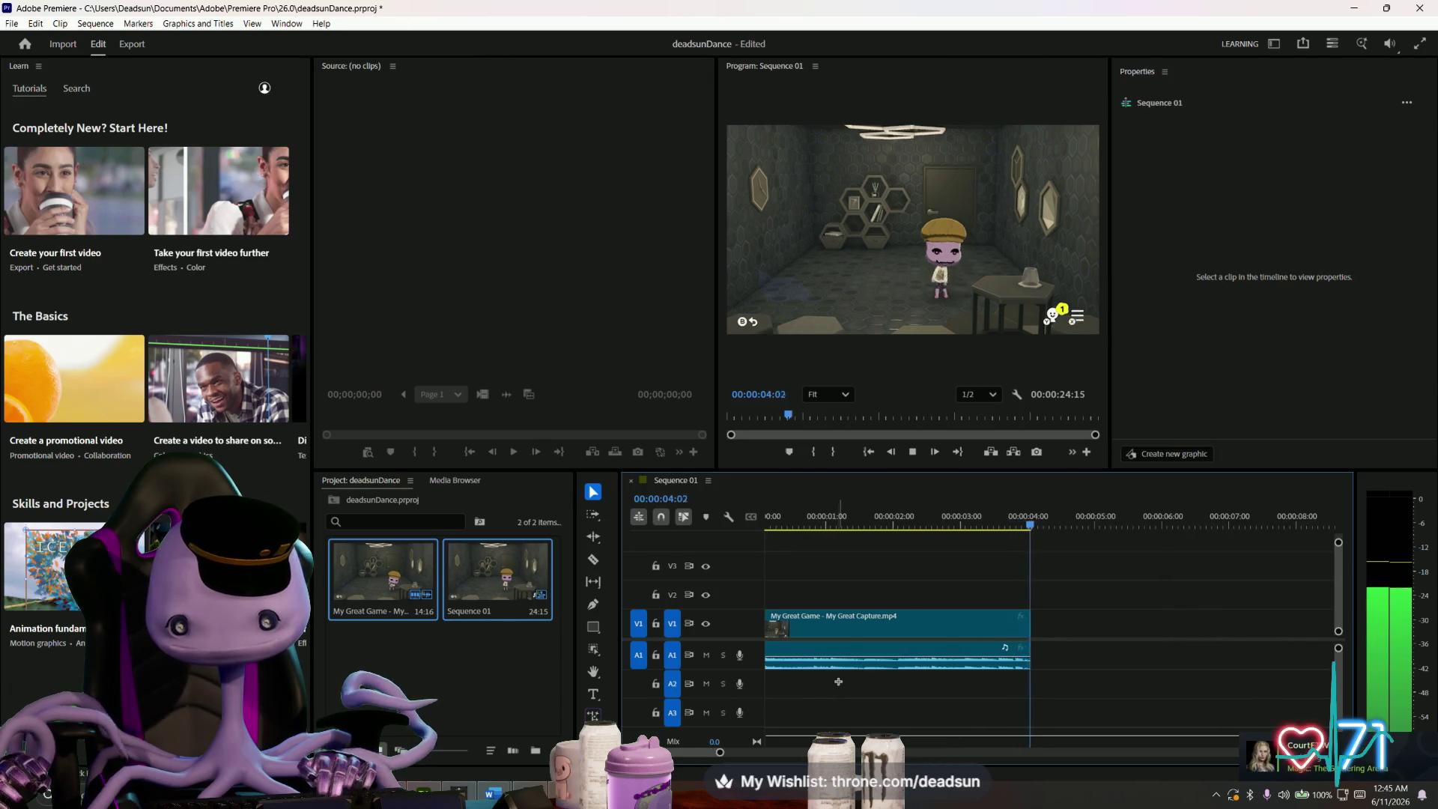
{"action": "left_click", "coordinate": [815, 522]}
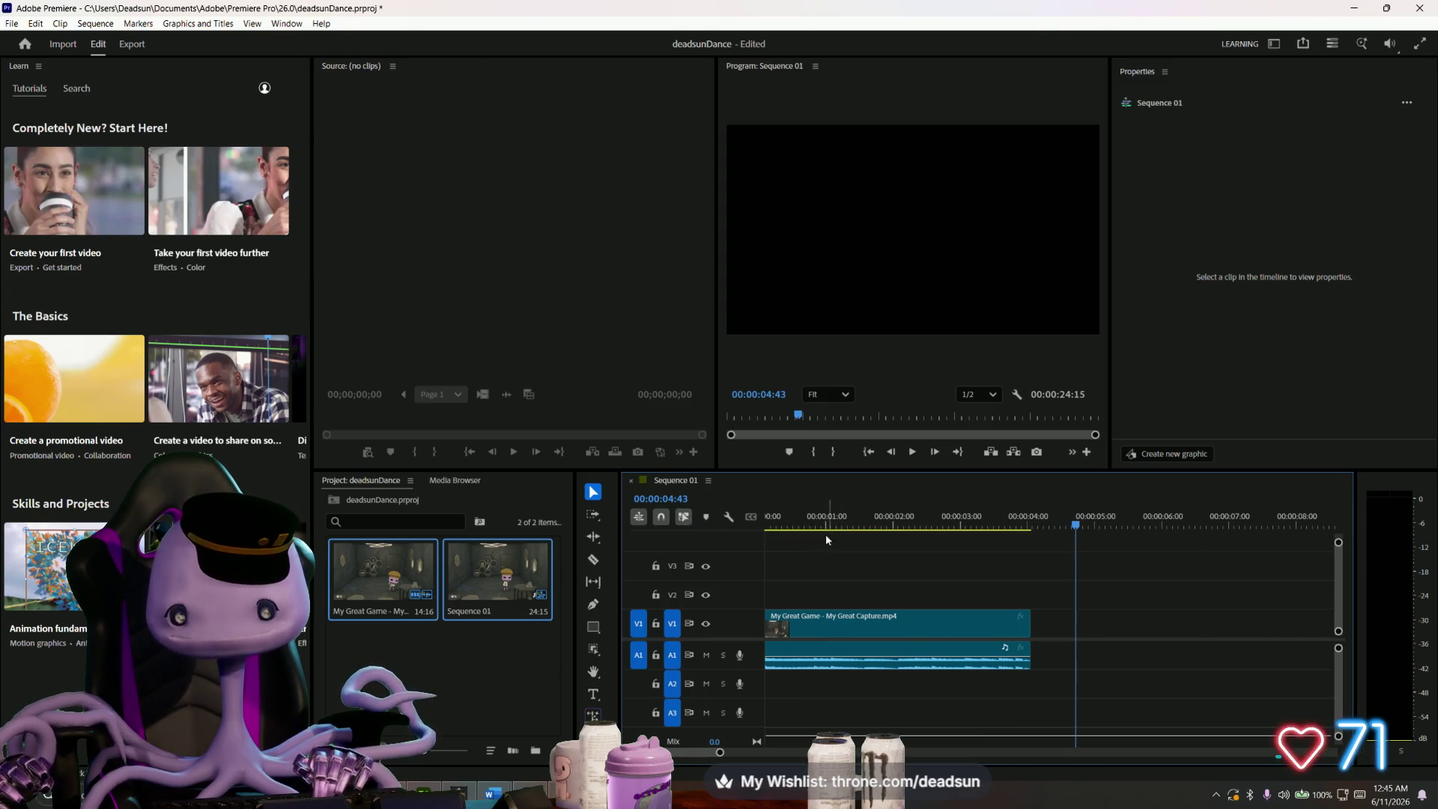
{"action": "scroll", "coordinate": [842, 564], "scroll_direction": "down", "scroll_amount": 5}
{"action": "mouse_move", "coordinate": [963, 549]}
{"action": "left_mouse_down"}
{"action": "mouse_move", "coordinate": [1022, 593]}
{"action": "mouse_move", "coordinate": [1252, 689]}
{"action": "mouse_move", "coordinate": [1238, 685]}
{"action": "left_mouse_up"}
{"action": "key", "text": "Delete"}
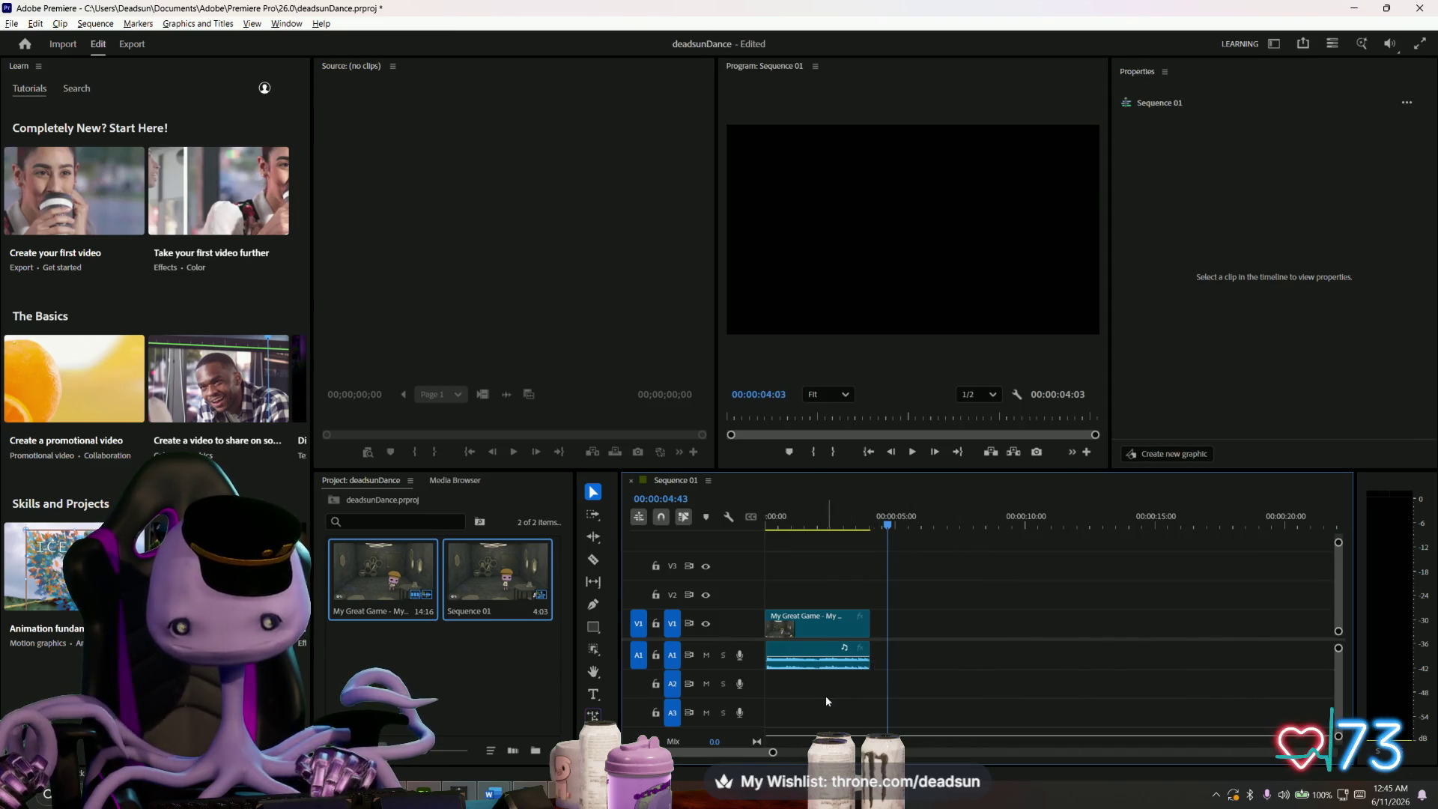
- Play the trimmed 00:00:04:03 loop from the start, then select the V1 video clip
{"action": "scroll", "coordinate": [825, 694], "scroll_direction": "up", "scroll_amount": 5}
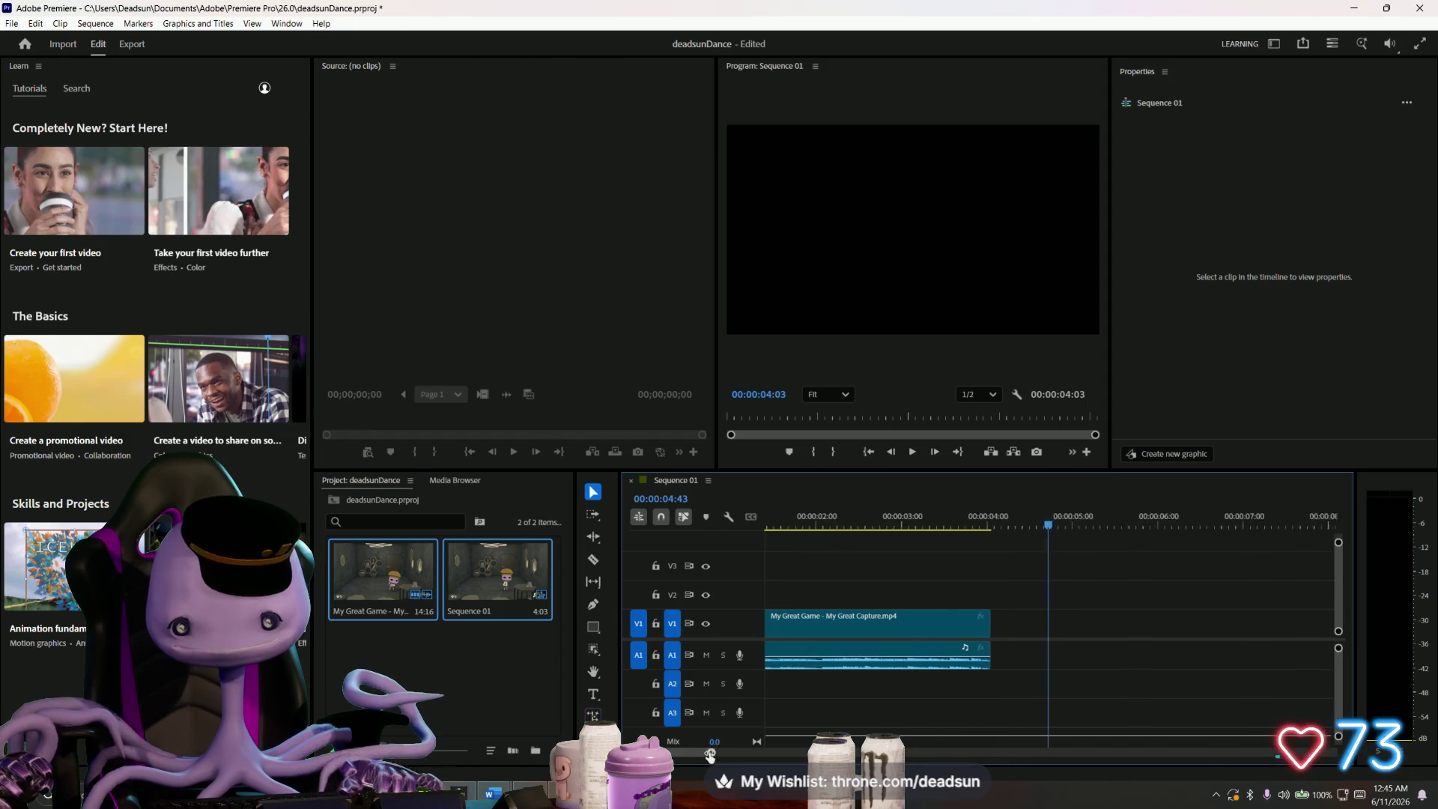
{"action": "left_click_drag", "start_coordinate": [710, 754], "coordinate": [727, 750]}
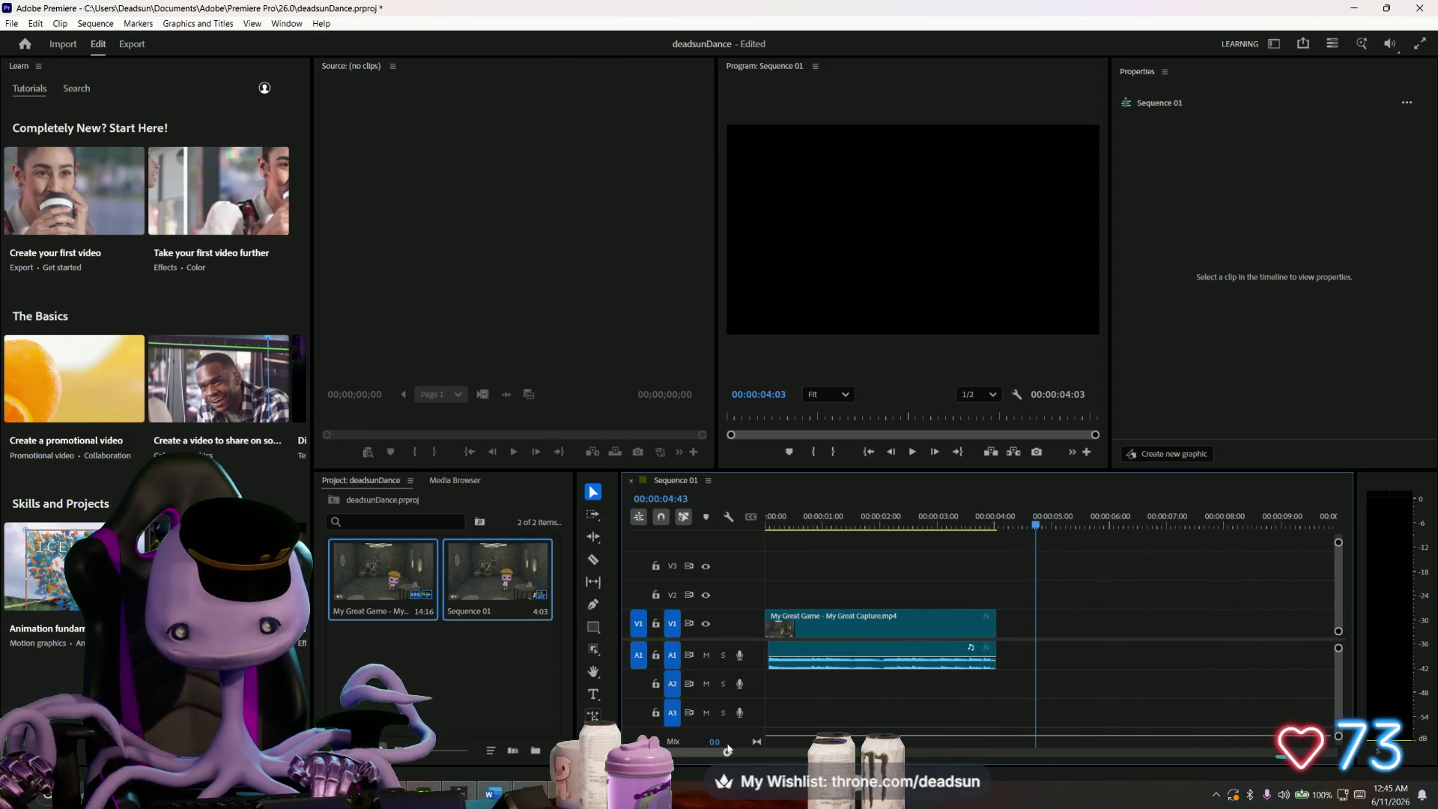
{"action": "left_click", "coordinate": [770, 650]}
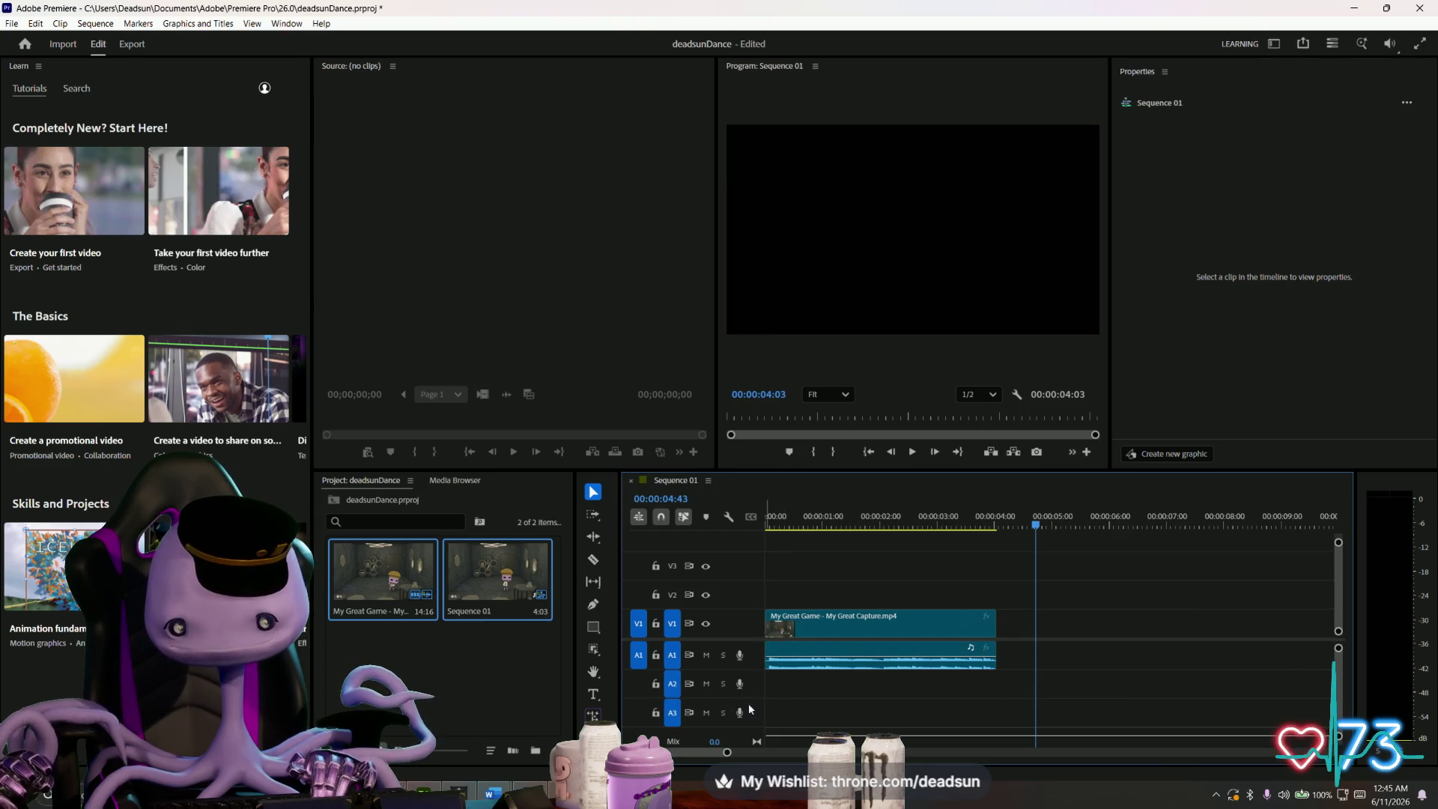
{"action": "key", "text": "space"}
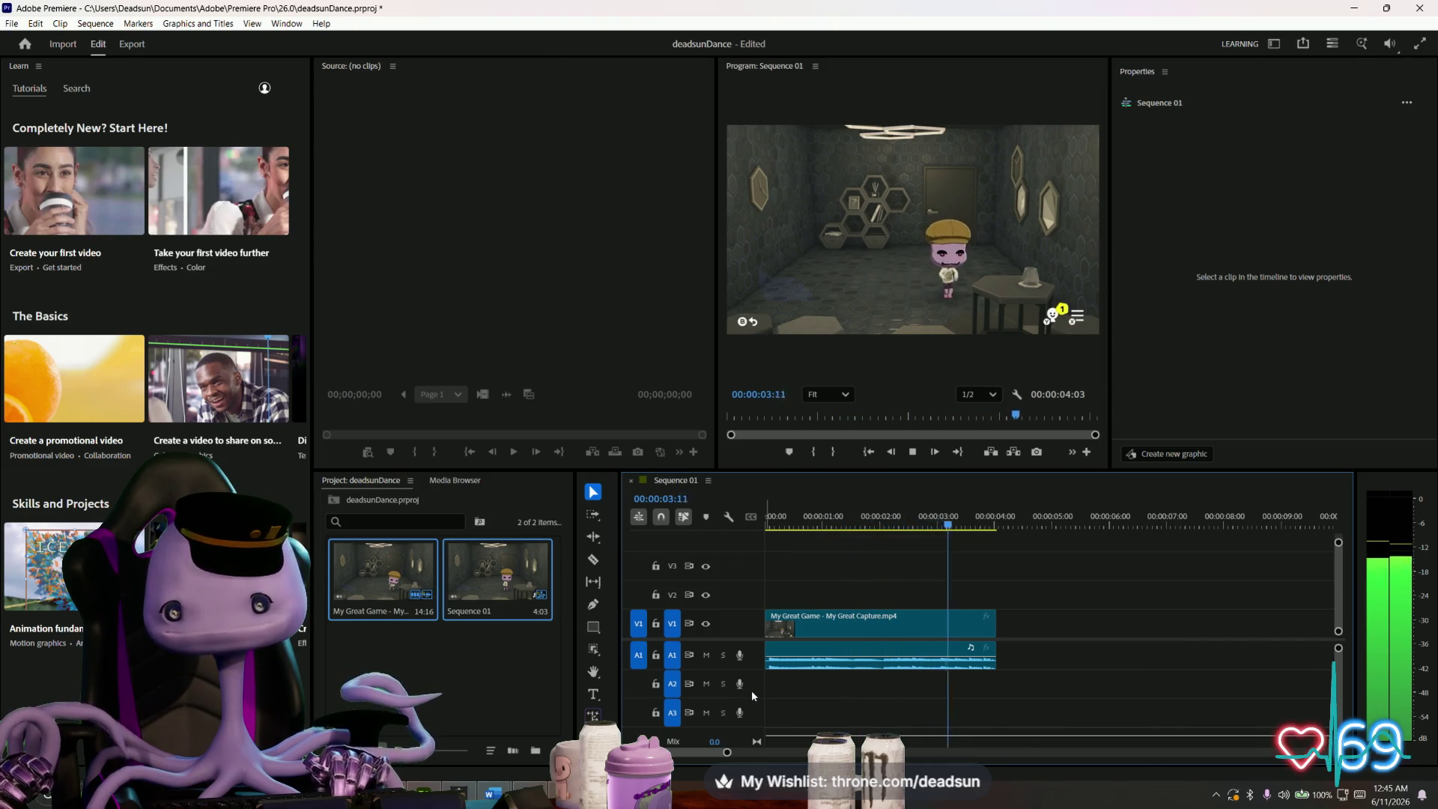
{"action": "key", "text": "space"}
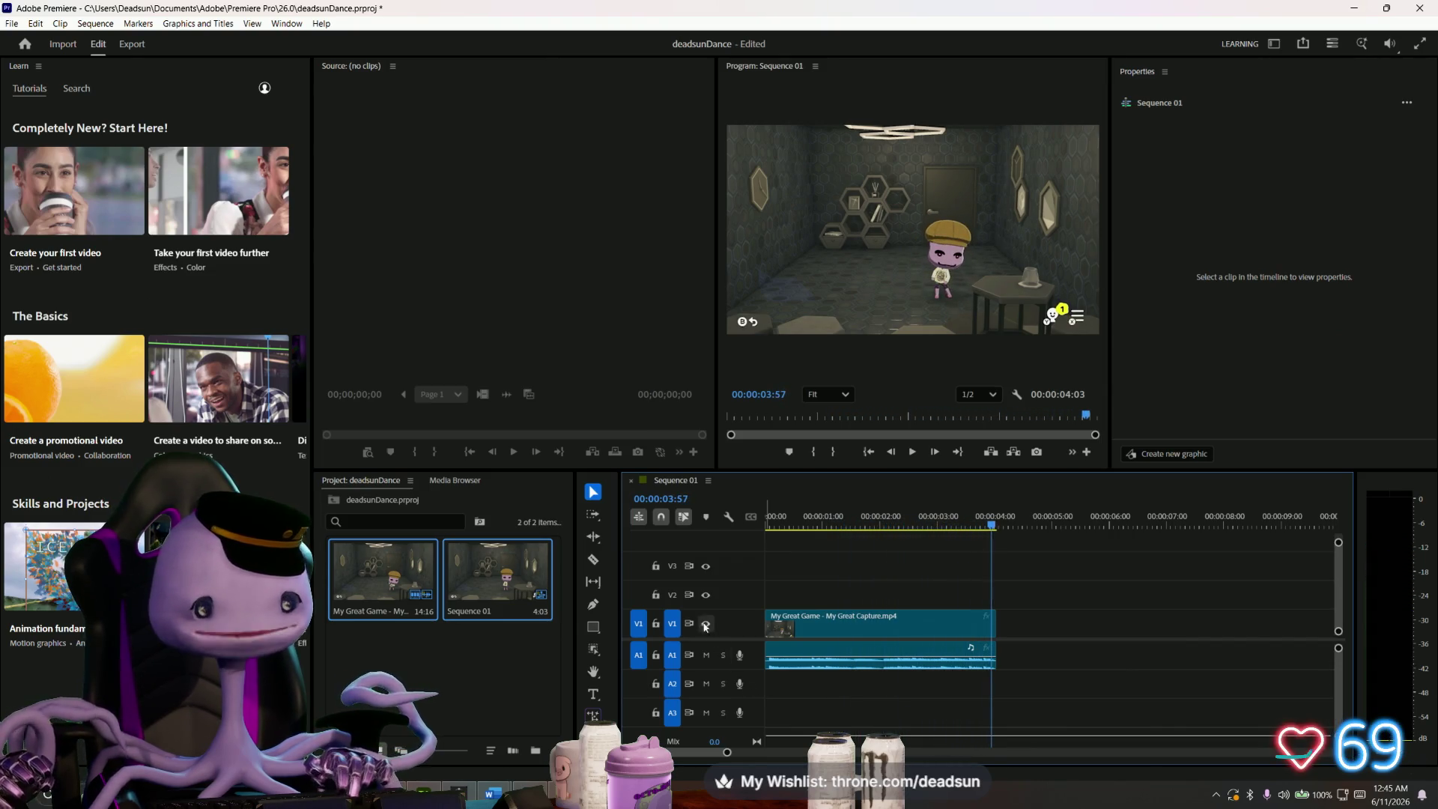
{"action": "left_click", "coordinate": [833, 624]}
- Link the V1 video clip with its A1 audio and copy the linked pair
{"action": "right_click", "coordinate": [840, 653]}
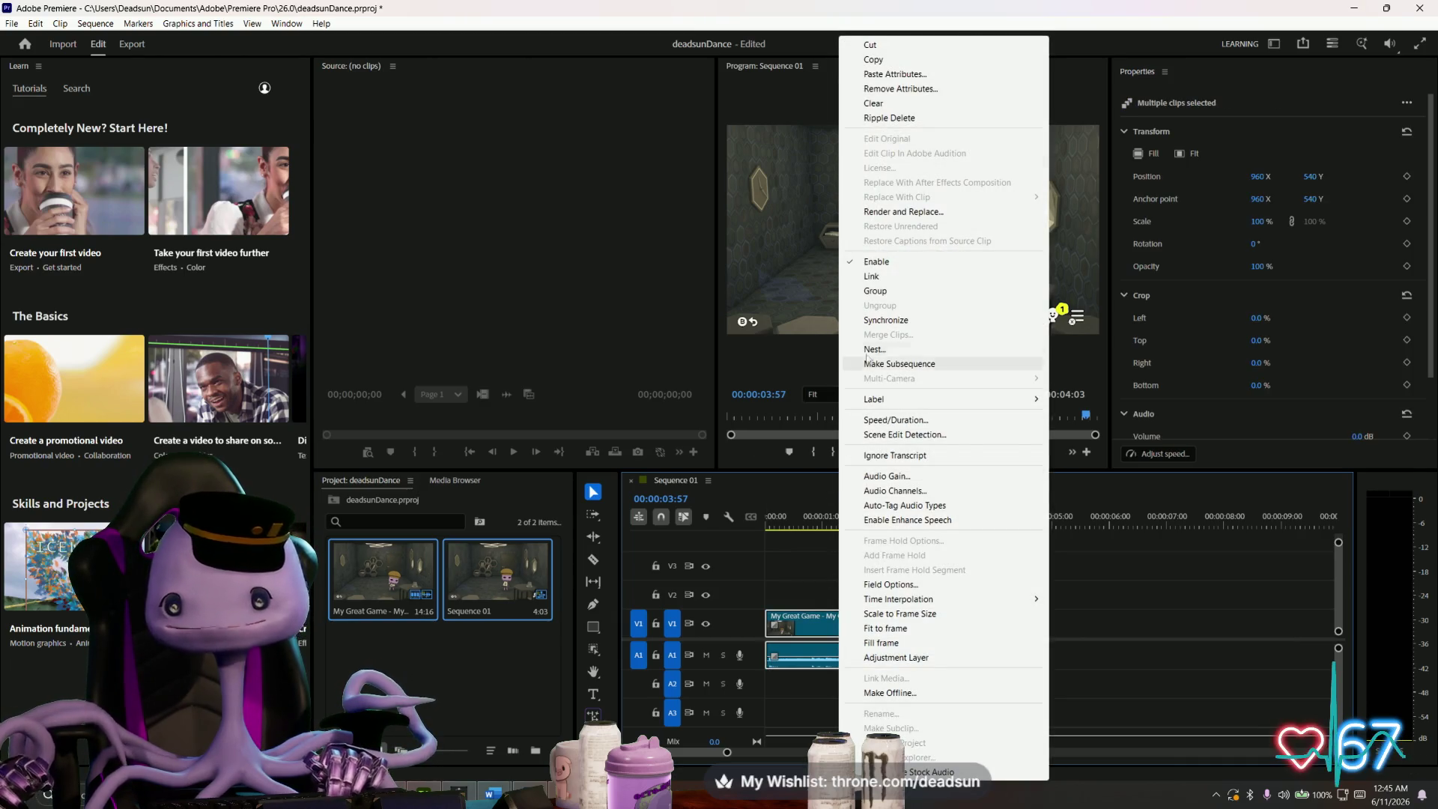
{"action": "left_click", "coordinate": [882, 282]}
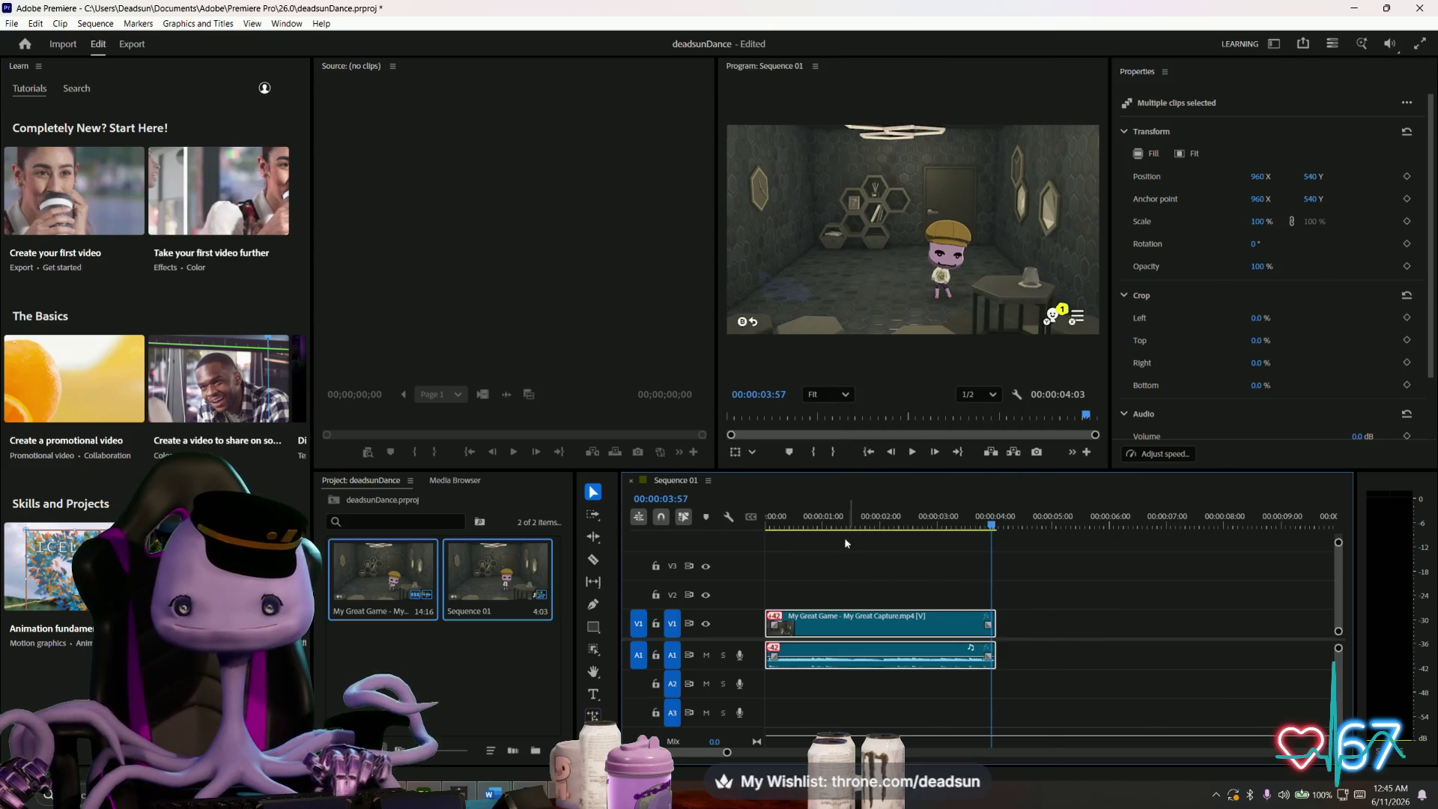
{"action": "right_click", "coordinate": [849, 625]}
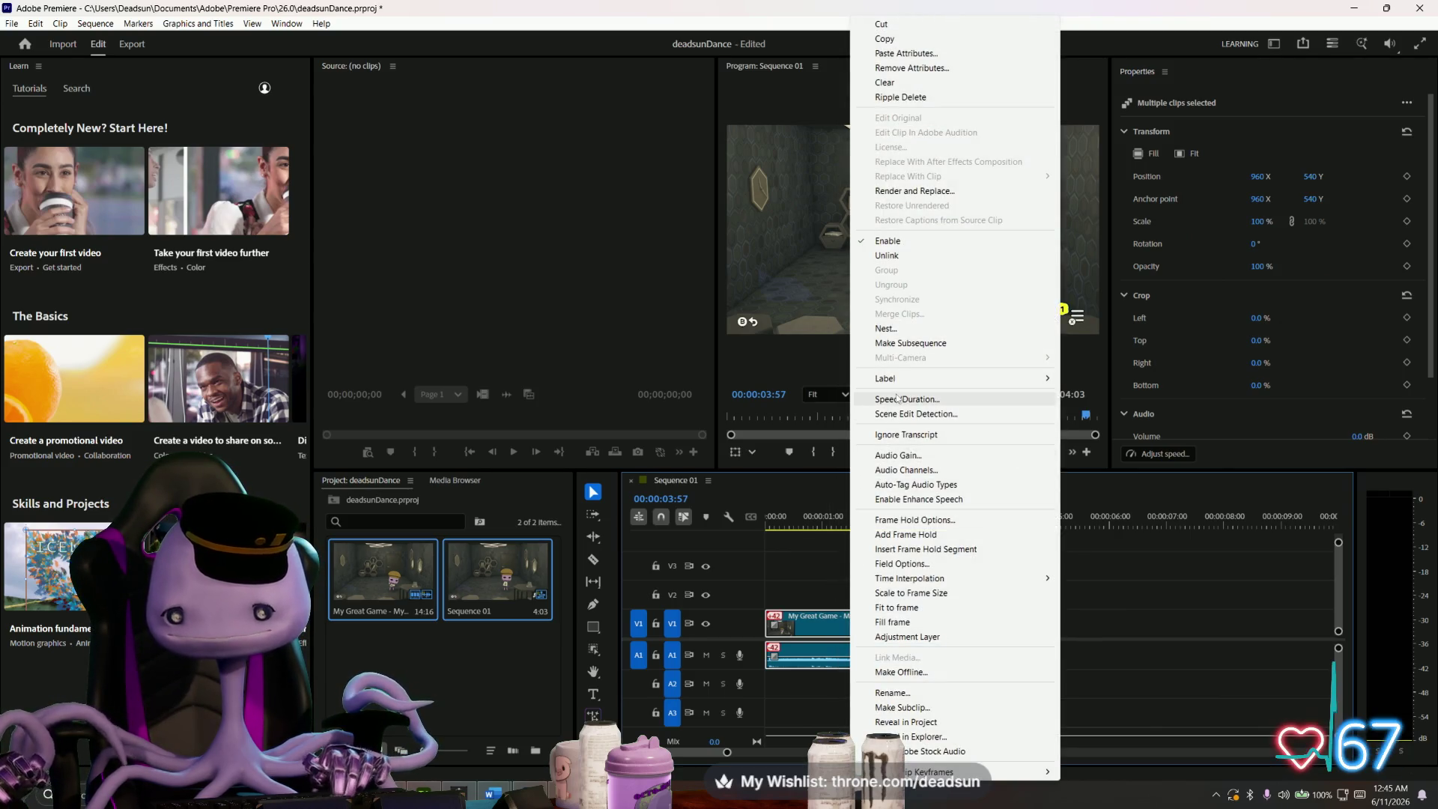
{"action": "left_click", "coordinate": [915, 38]}
{"action": "left_click", "coordinate": [1025, 614]}
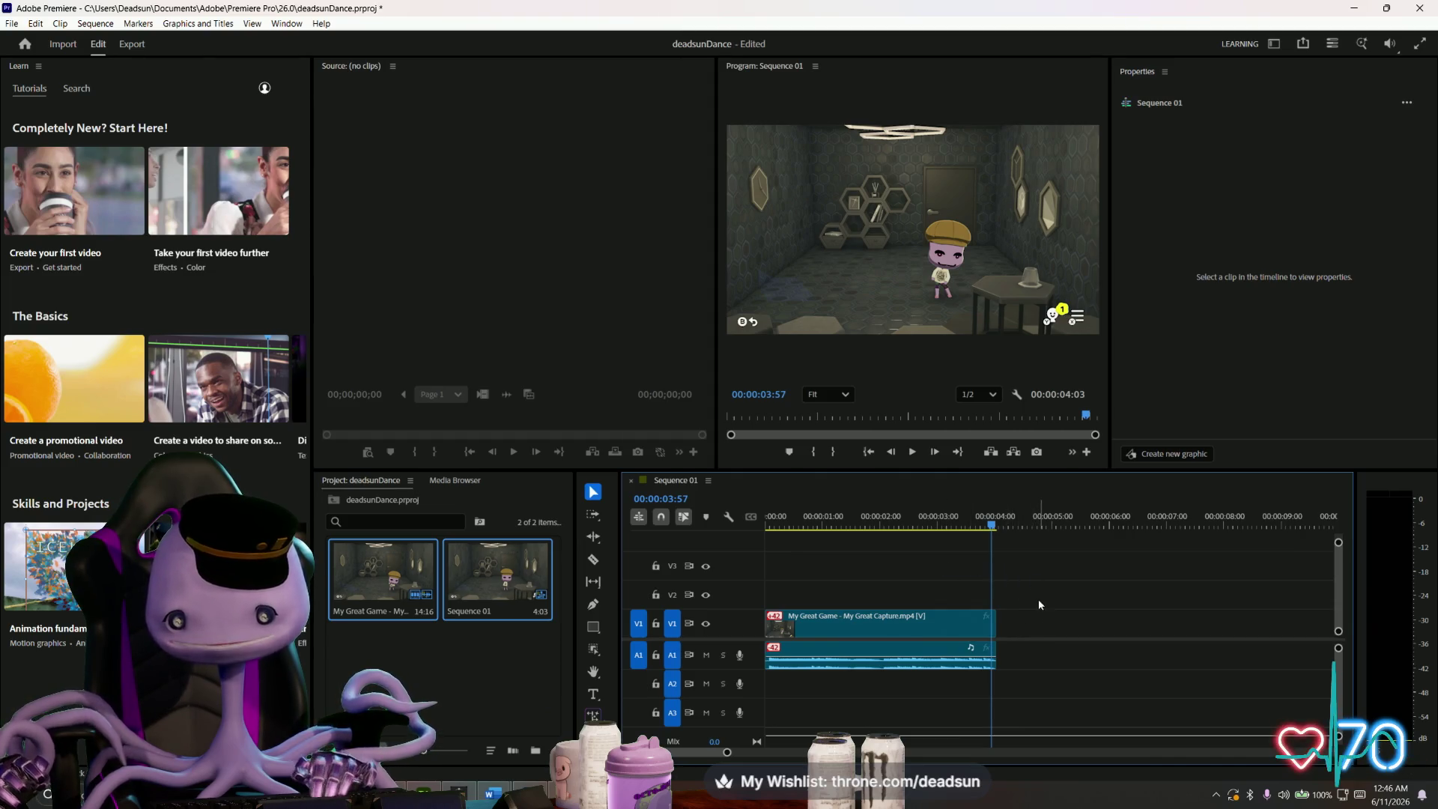
- Scrub past the loop's end, then play Sequence 01 from the beginning to preview the dance
{"action": "scroll", "coordinate": [1042, 629], "scroll_direction": "down", "scroll_amount": 3}
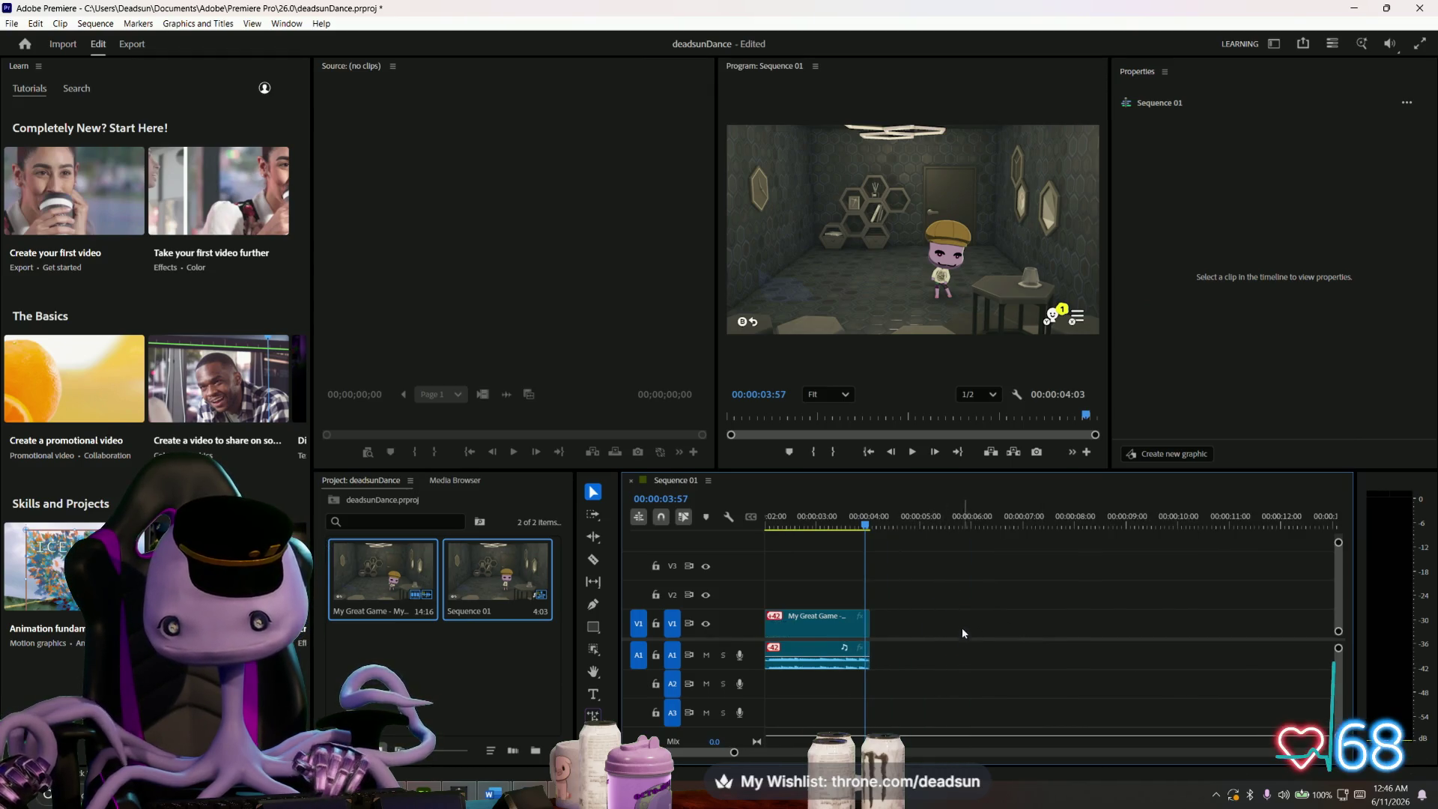
{"action": "scroll", "coordinate": [956, 620], "scroll_direction": "down", "scroll_amount": 3}
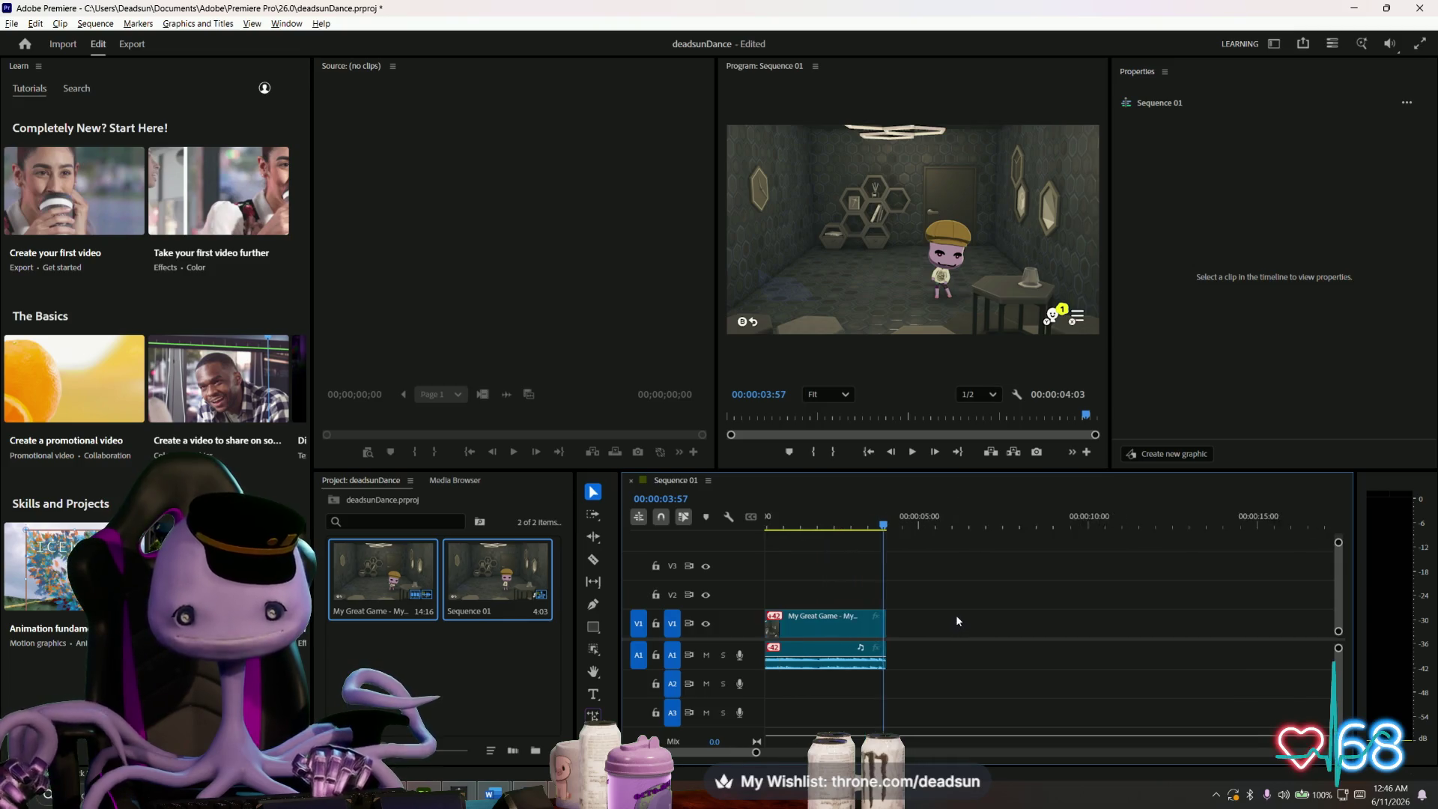
{"action": "scroll", "coordinate": [954, 615], "scroll_direction": "down", "scroll_amount": 3}
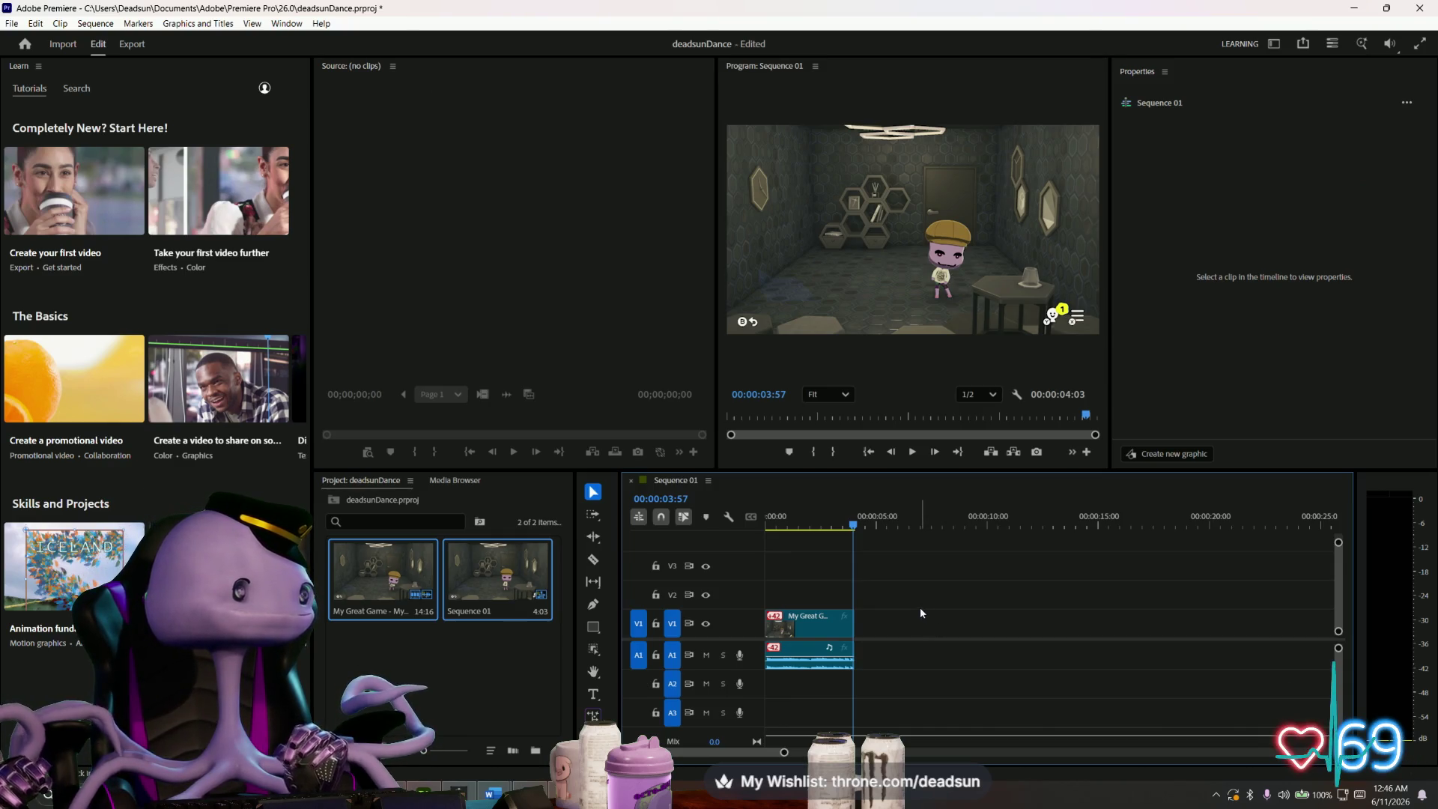
{"action": "scroll", "coordinate": [927, 604], "scroll_direction": "down", "scroll_amount": 3}
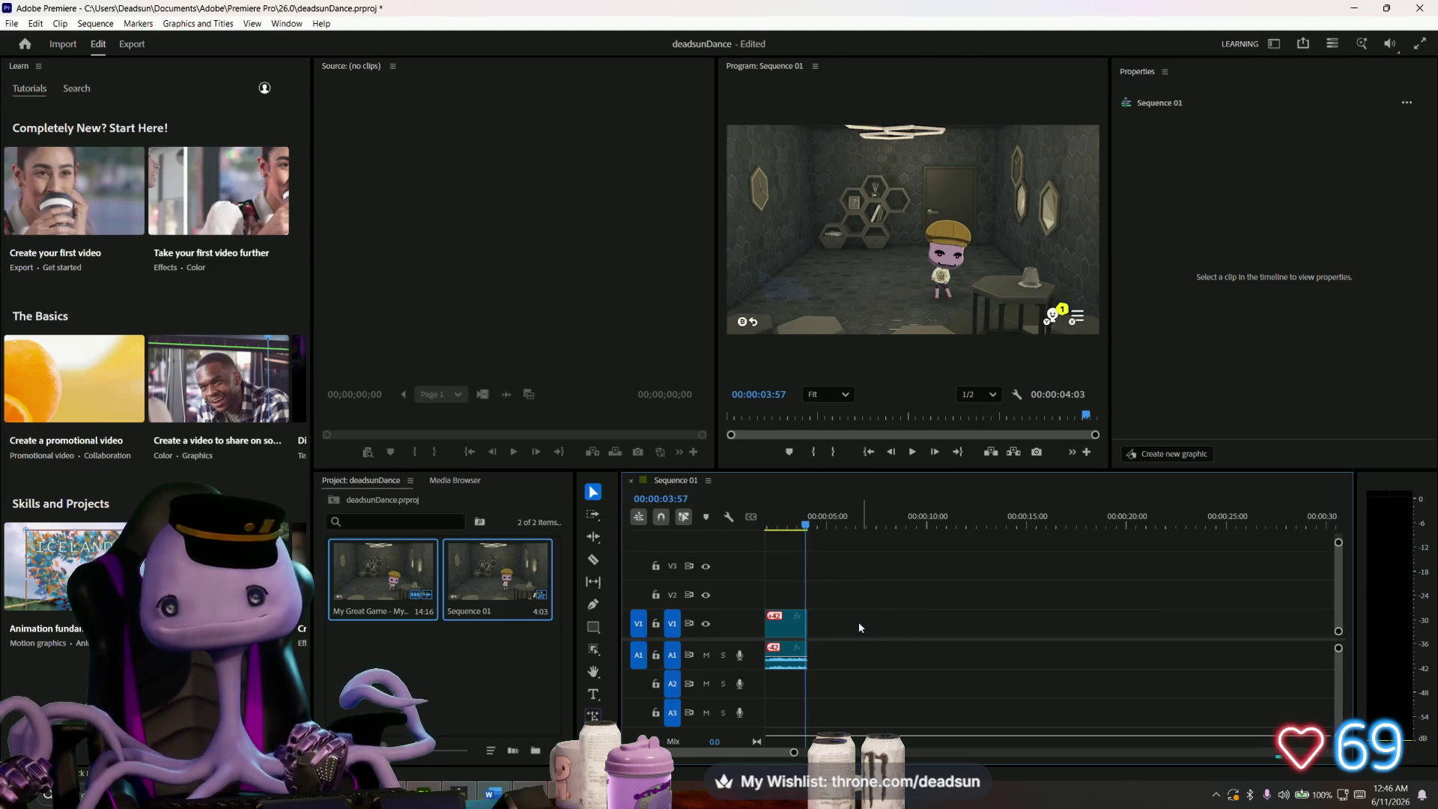
{"action": "left_click_drag", "start_coordinate": [808, 530], "coordinate": [848, 538]}
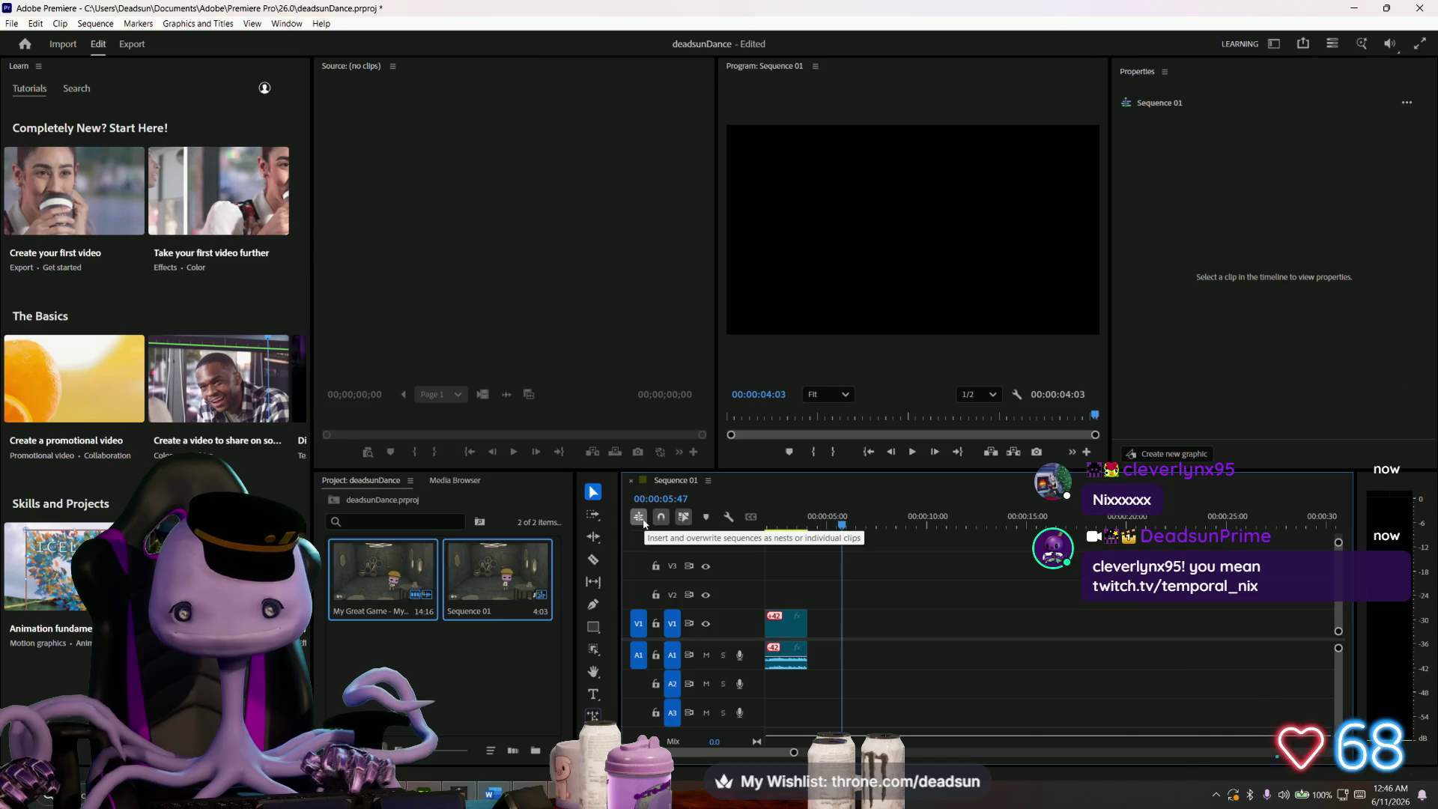
{"action": "key", "text": "Home"}
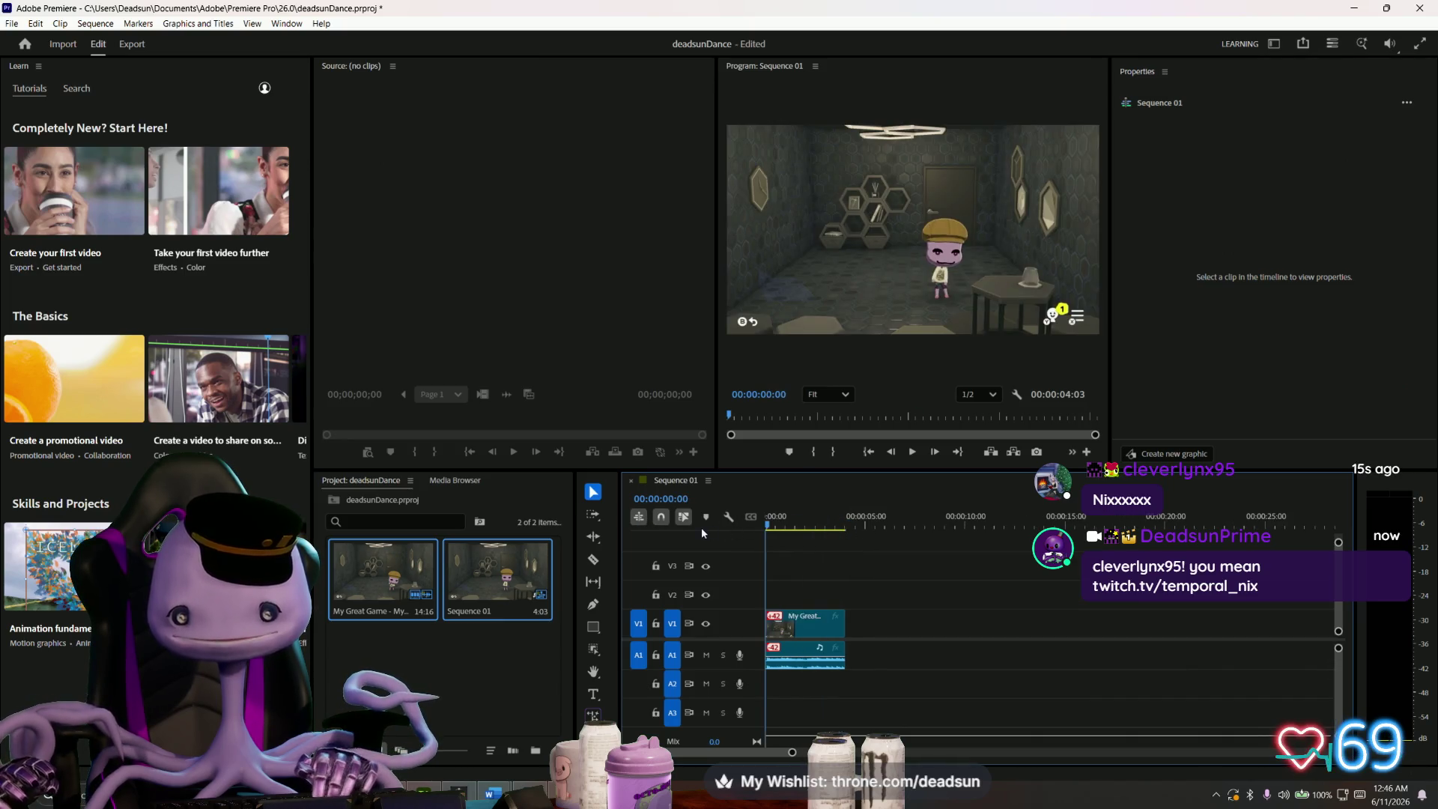
{"action": "key", "text": "space"}
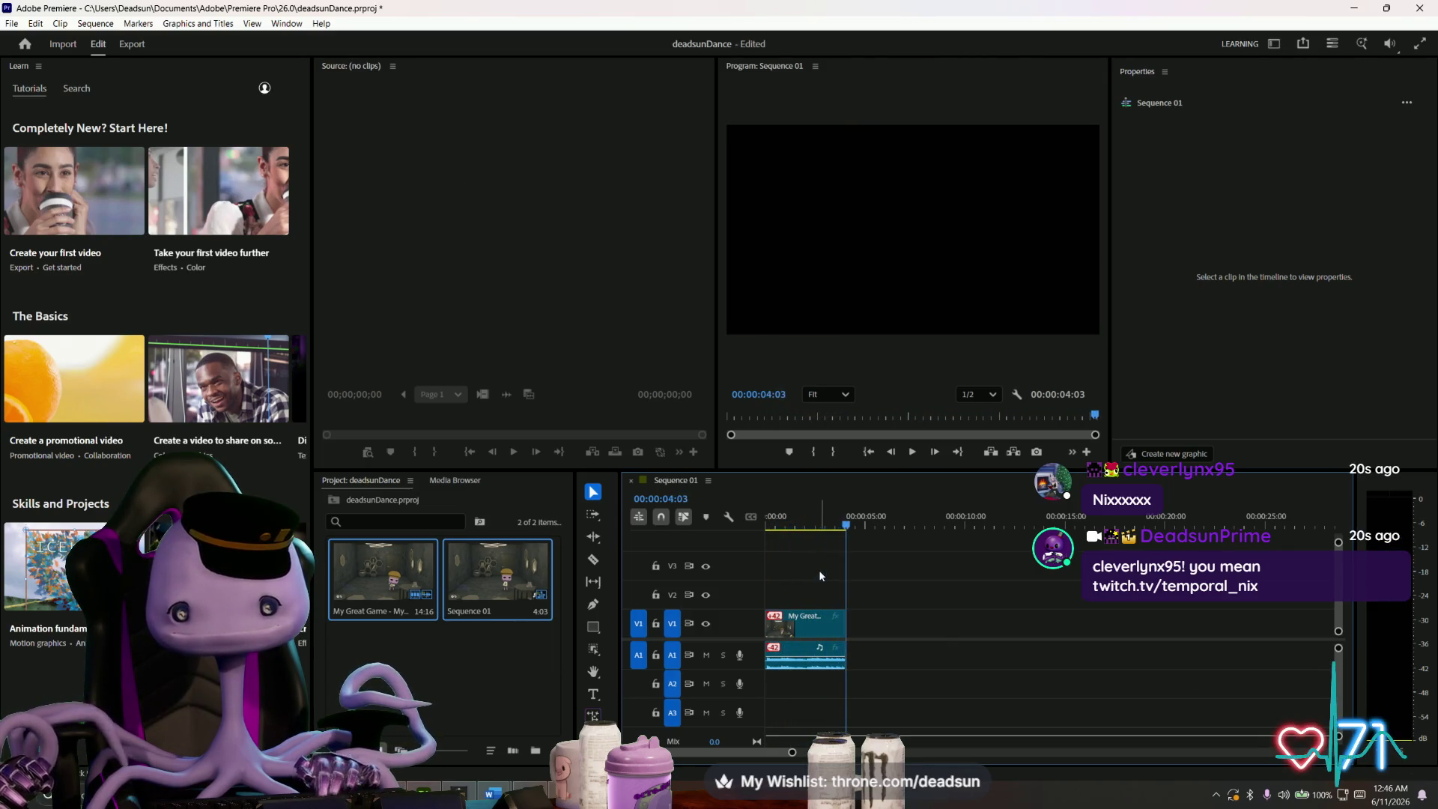
{"action": "key", "text": "space"}
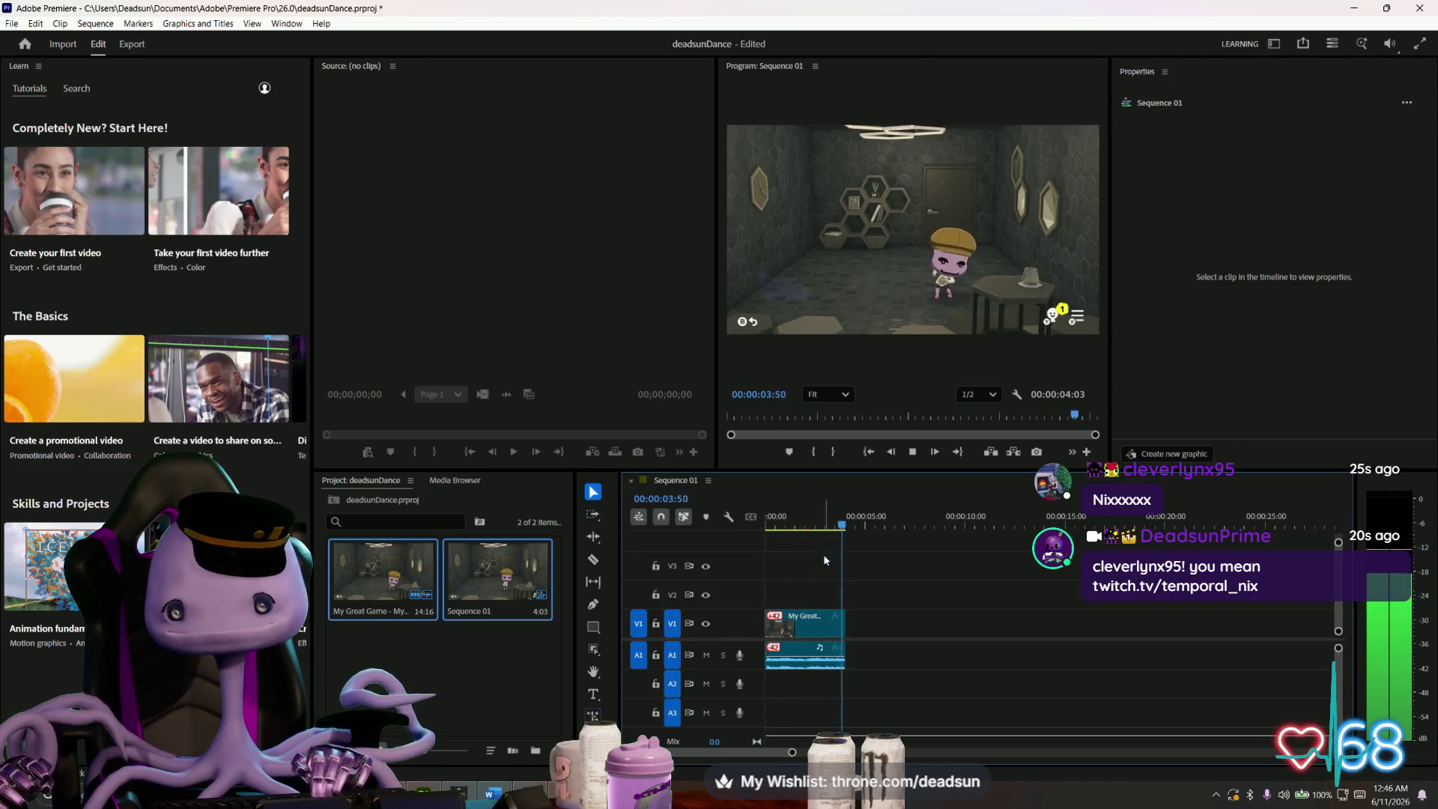
{"action": "scroll", "coordinate": [859, 267], "scroll_direction": "up", "scroll_amount": 3}
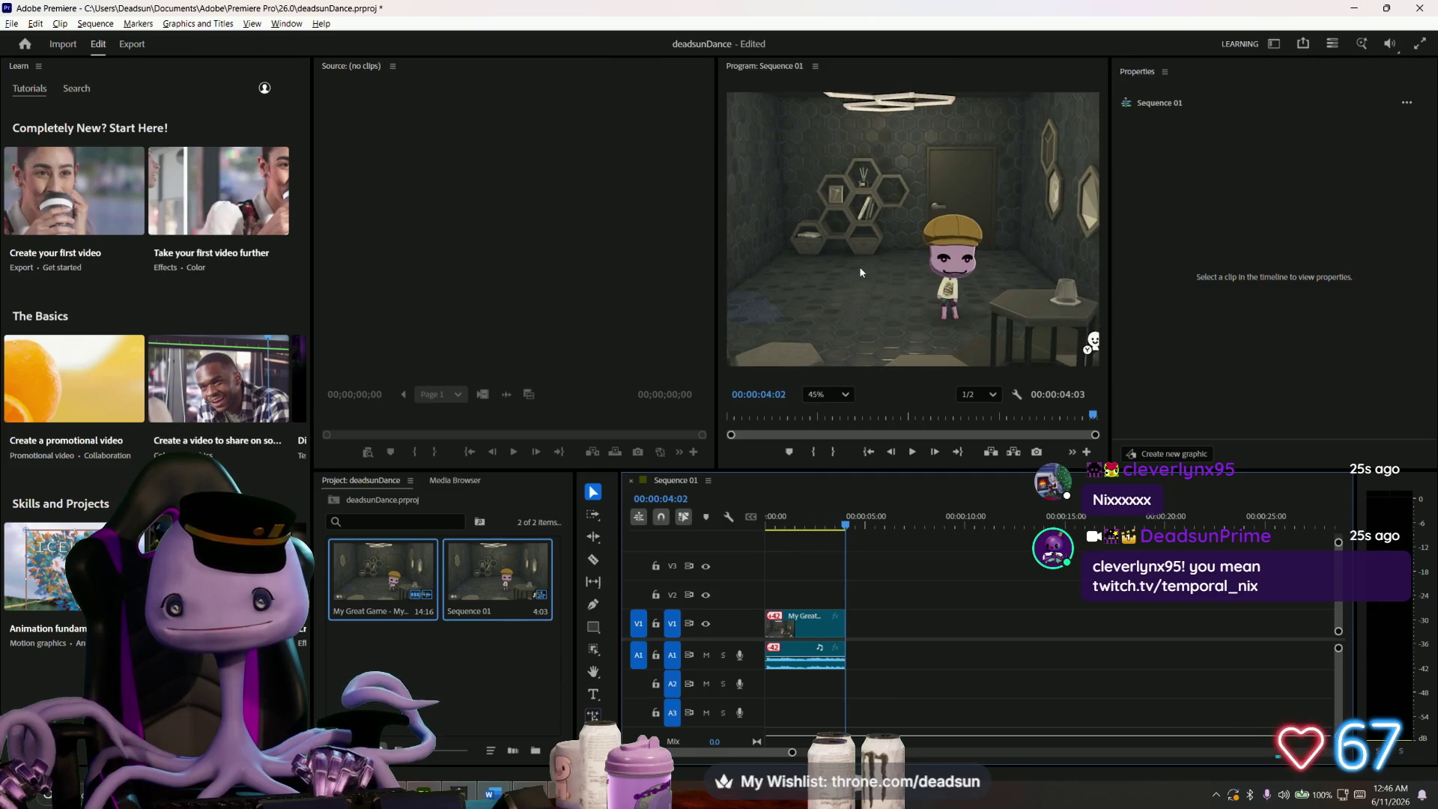
{"action": "key", "text": "alt+space"}
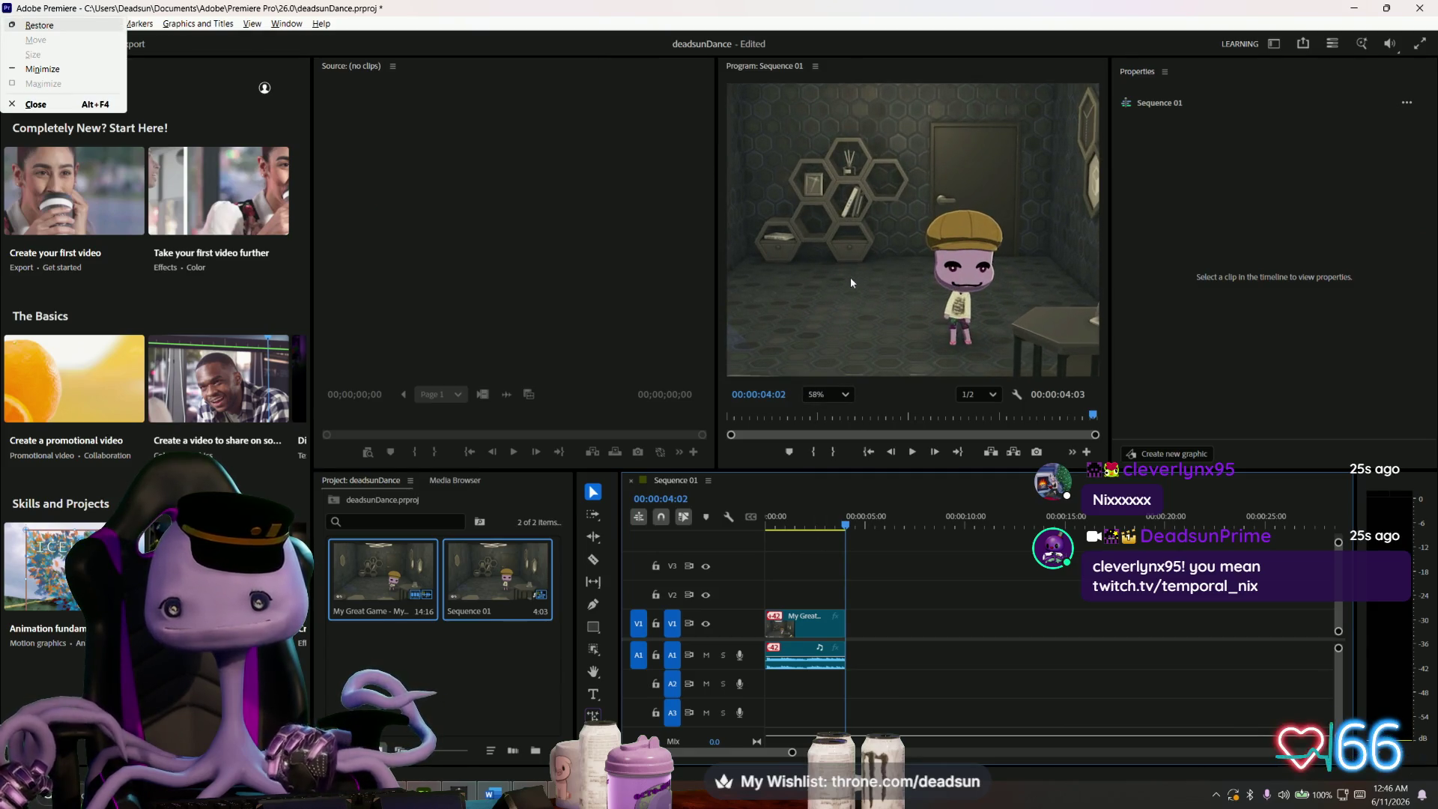
{"action": "key", "text": "Escape"}
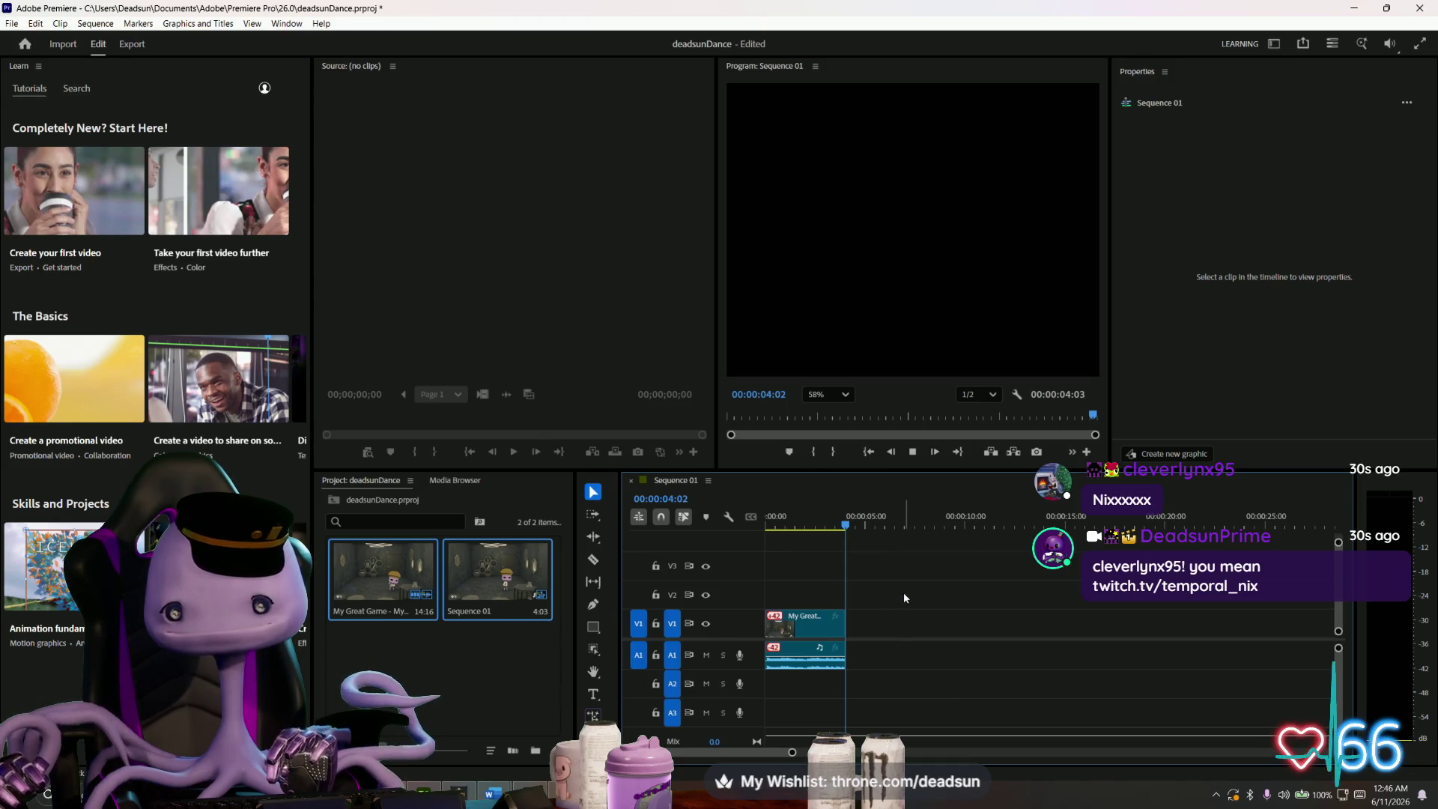
{"action": "key", "text": "space"}
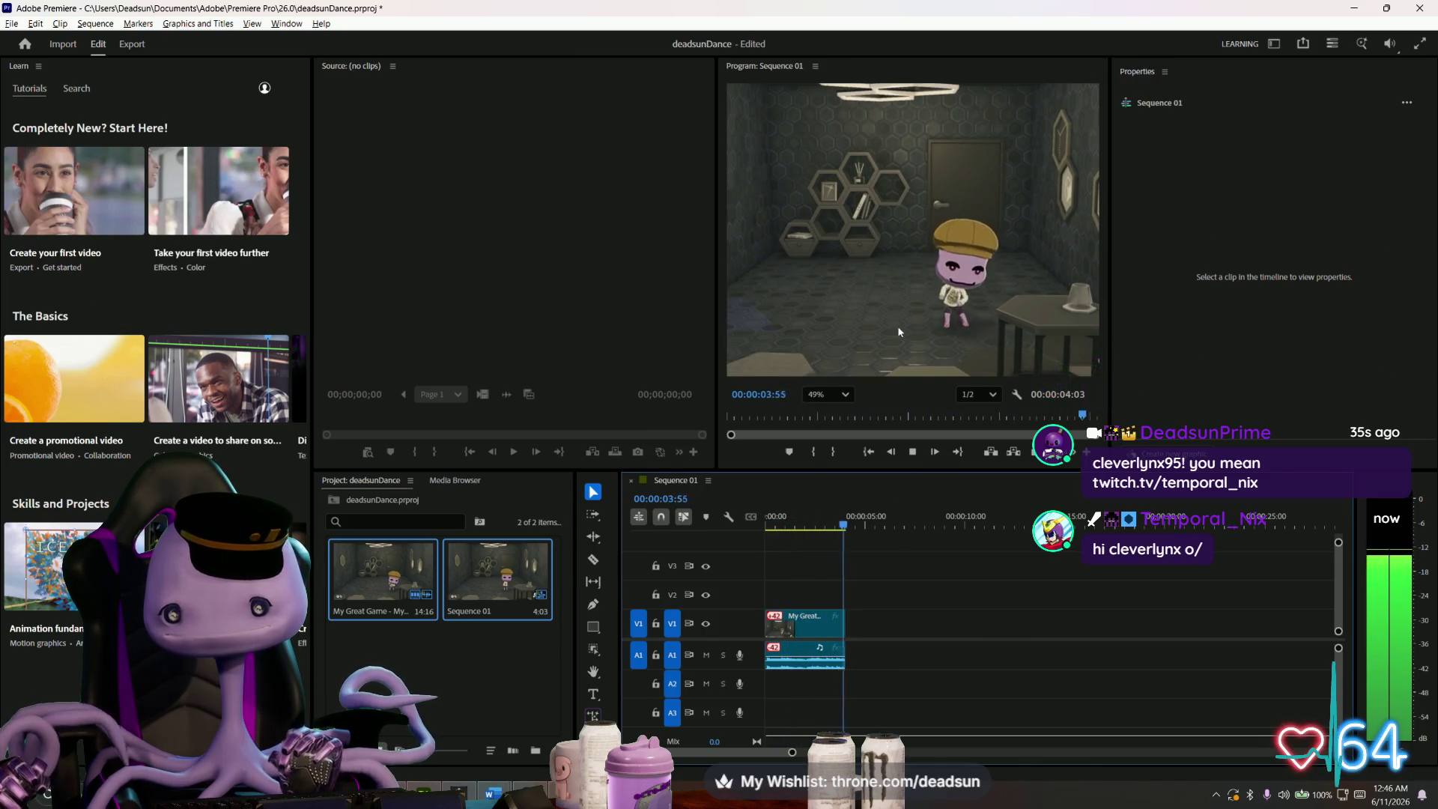
{"action": "key", "text": "space"}
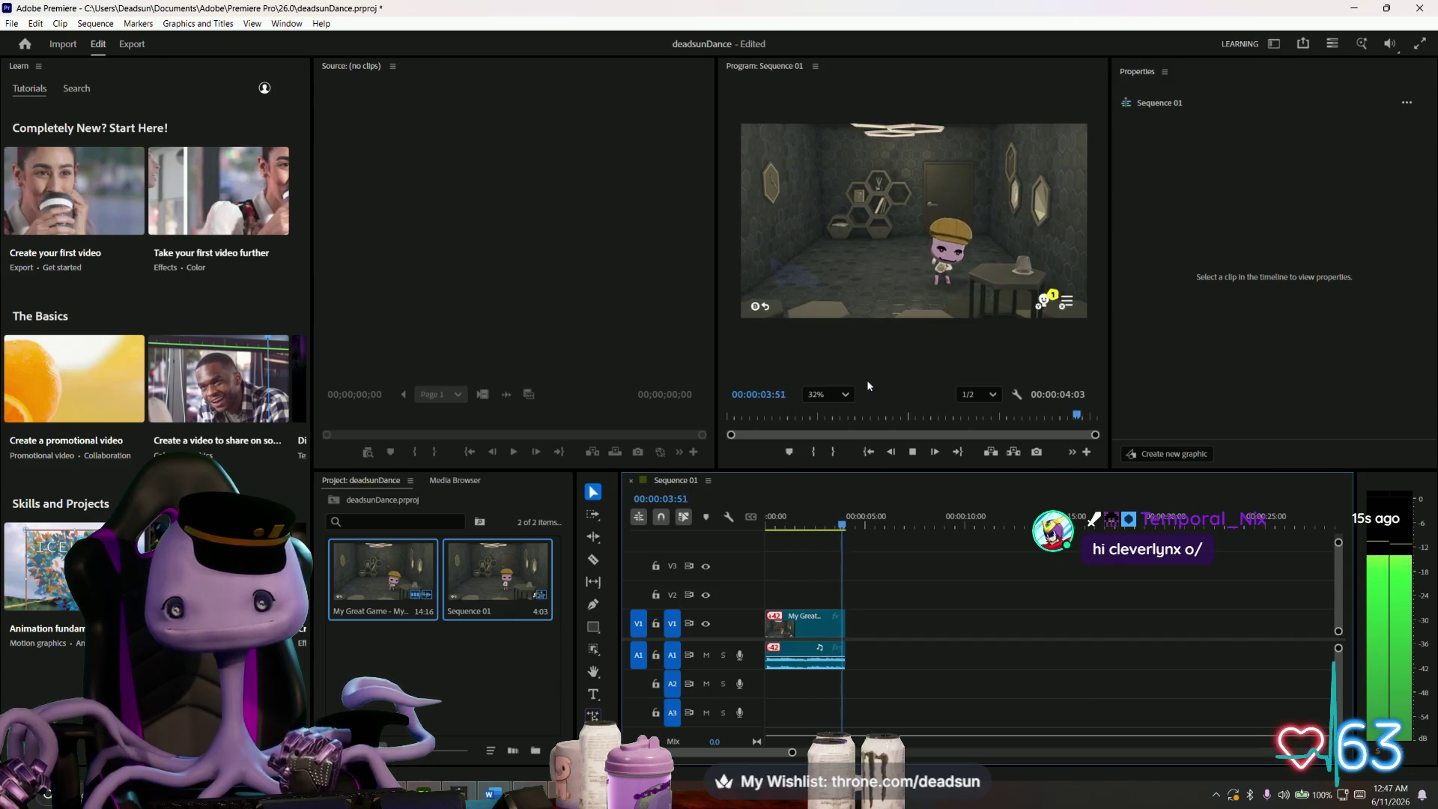
{"action": "key", "text": "space"}
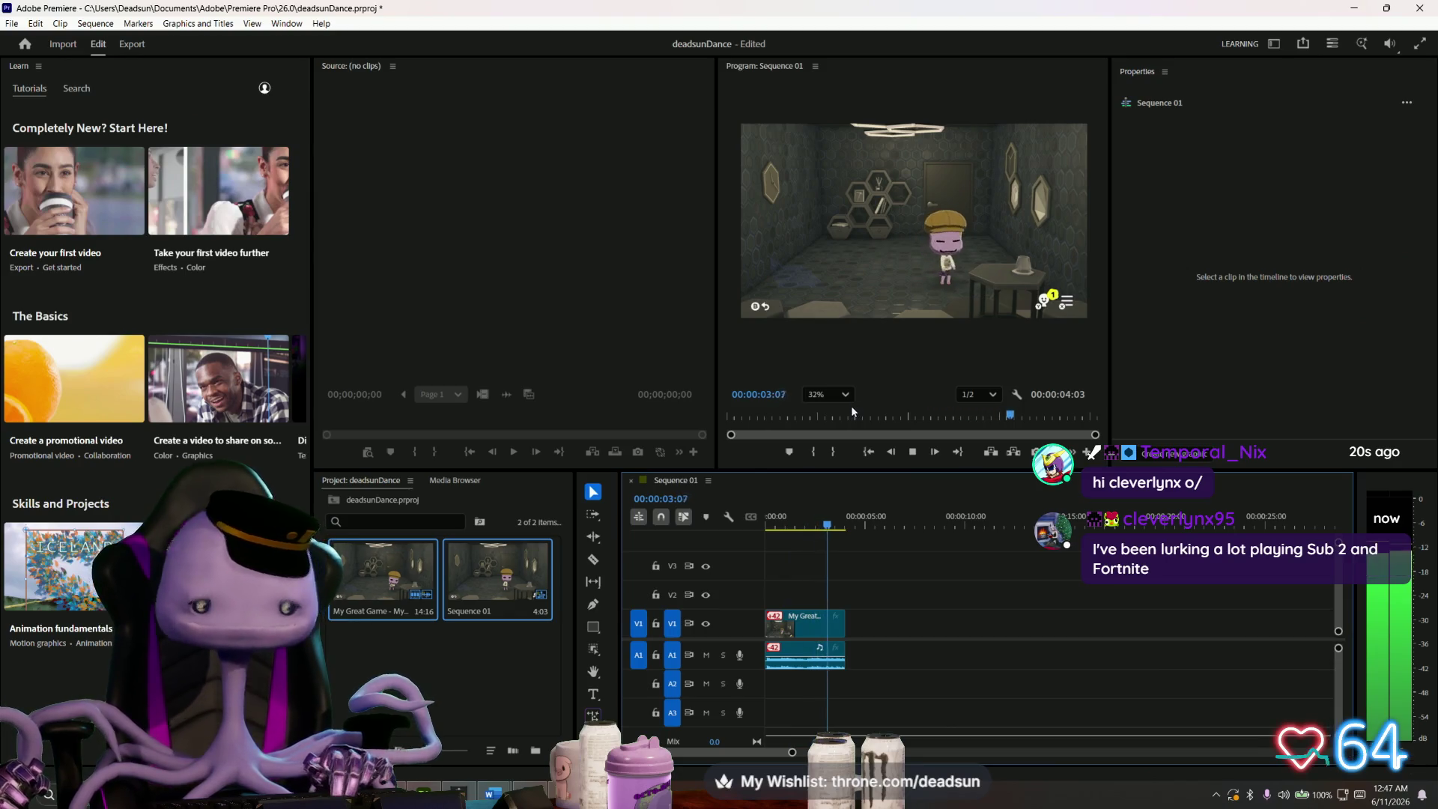
{"action": "key", "text": "space"}
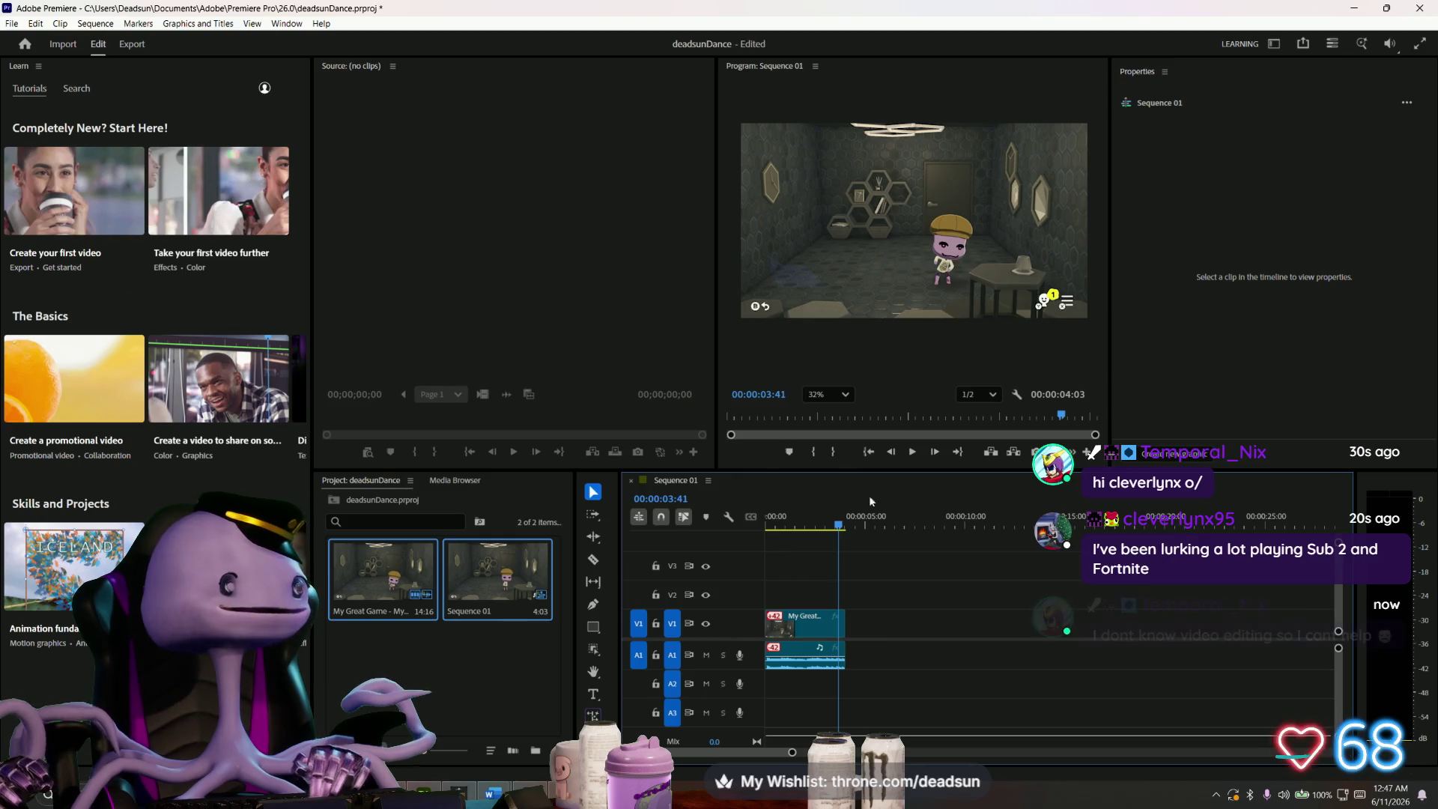
- Send Sequence 01 through File > Export to Adobe Media Encoder for H.264 encoding
{"action": "left_click", "coordinate": [11, 24]}
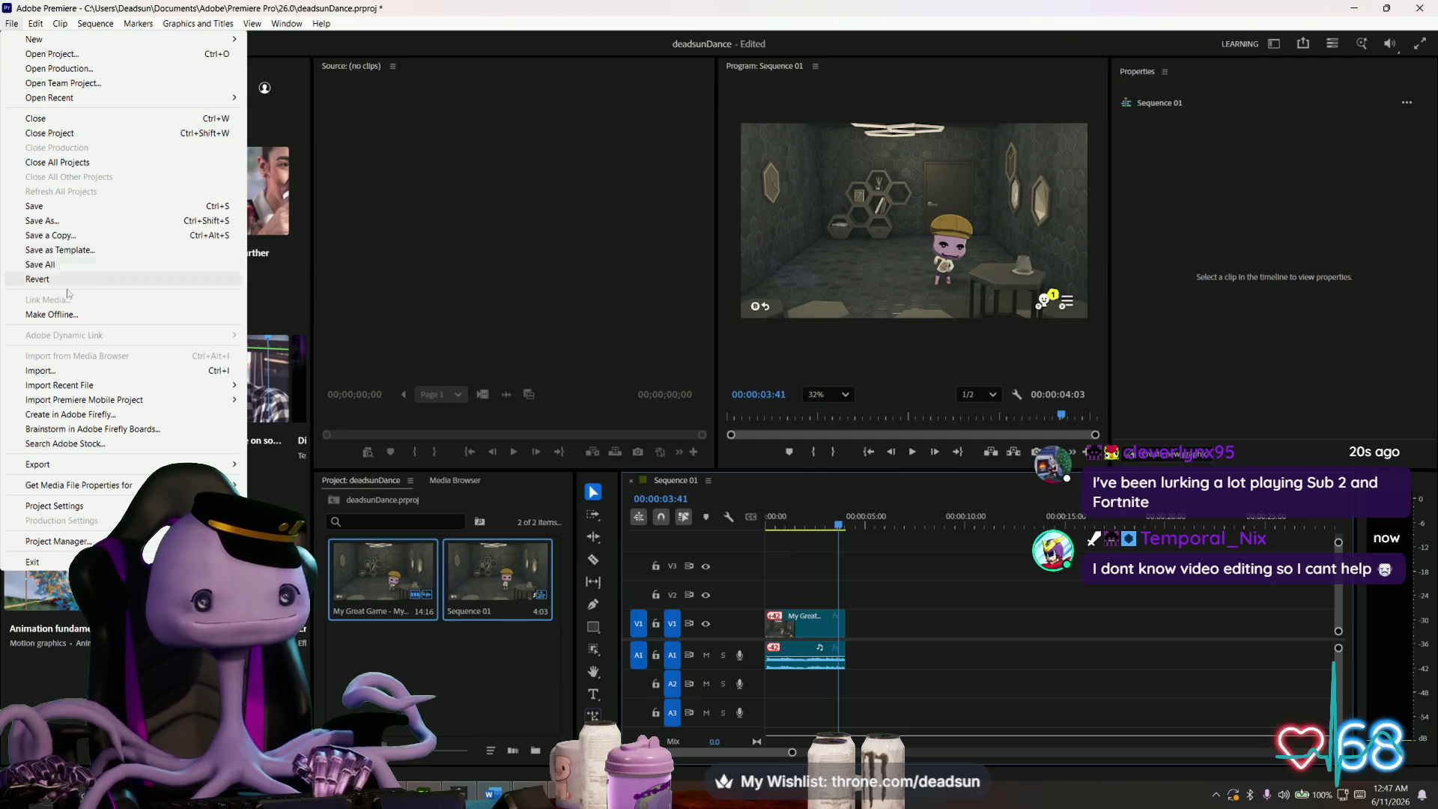
{"action": "mouse_move", "coordinate": [71, 464]}
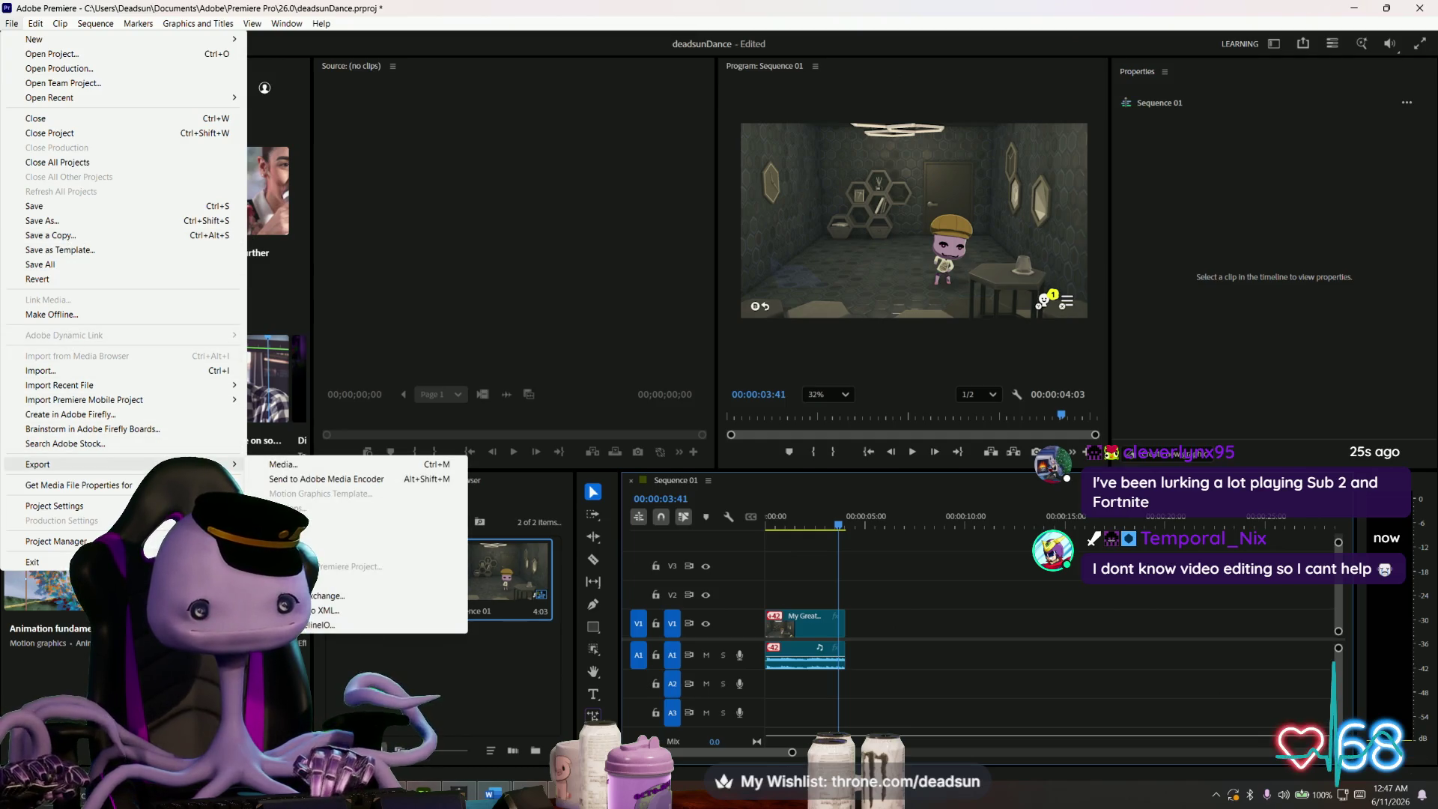
{"action": "left_click", "coordinate": [328, 481]}
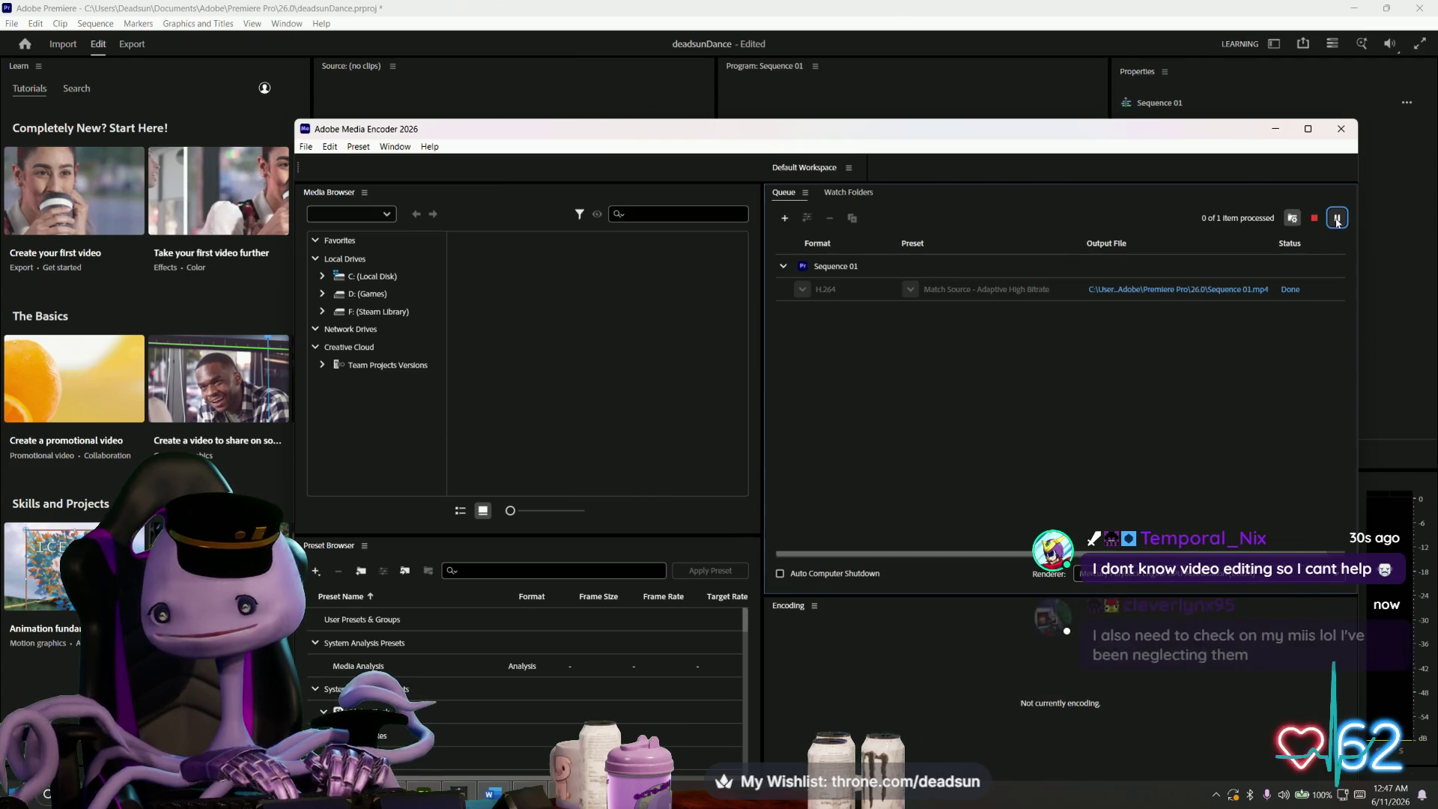
- Reveal the exported Sequence 01.mp4 in its folder and copy it
{"action": "left_click", "coordinate": [1246, 290]}
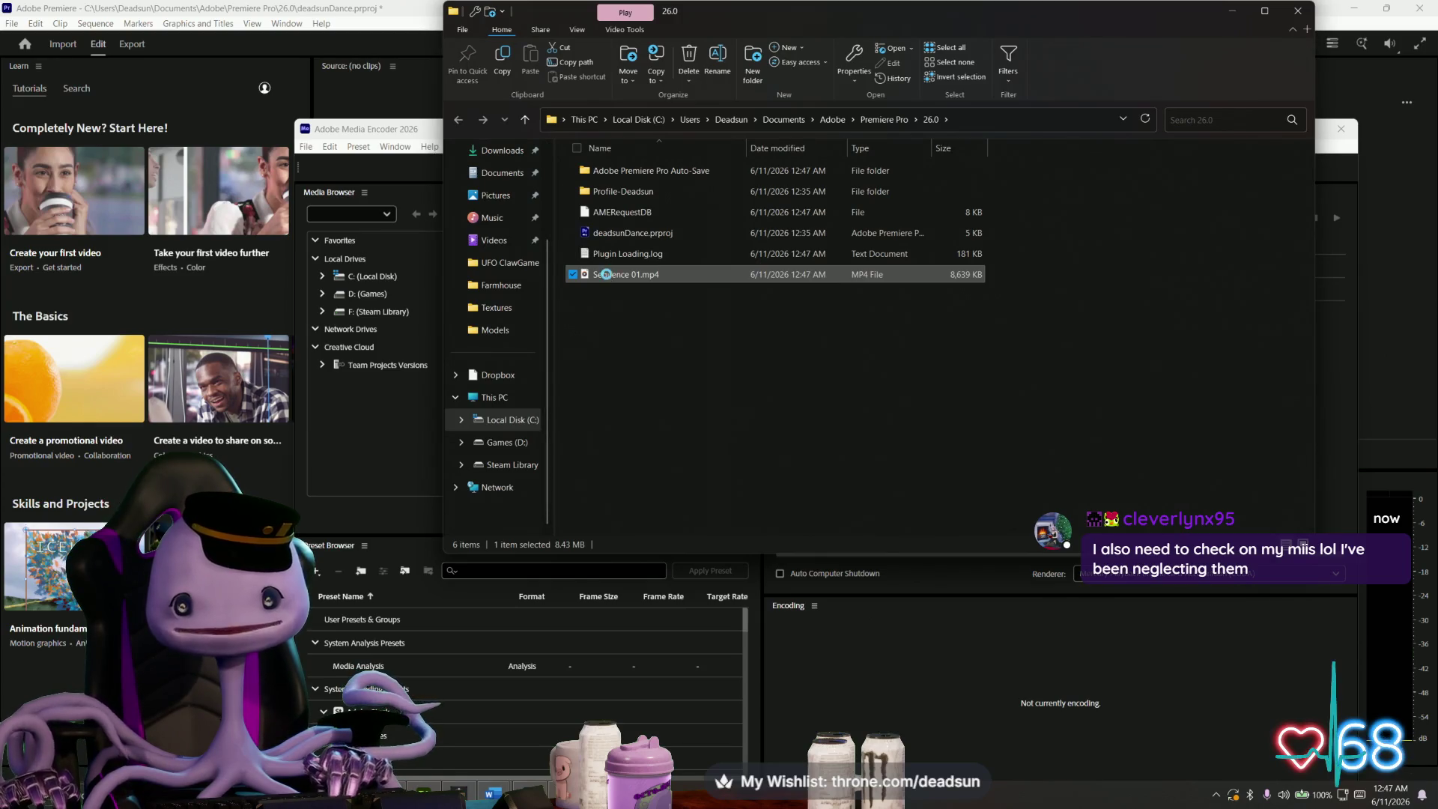
{"action": "right_click", "coordinate": [606, 274]}
{"action": "left_click", "coordinate": [1123, 193]}
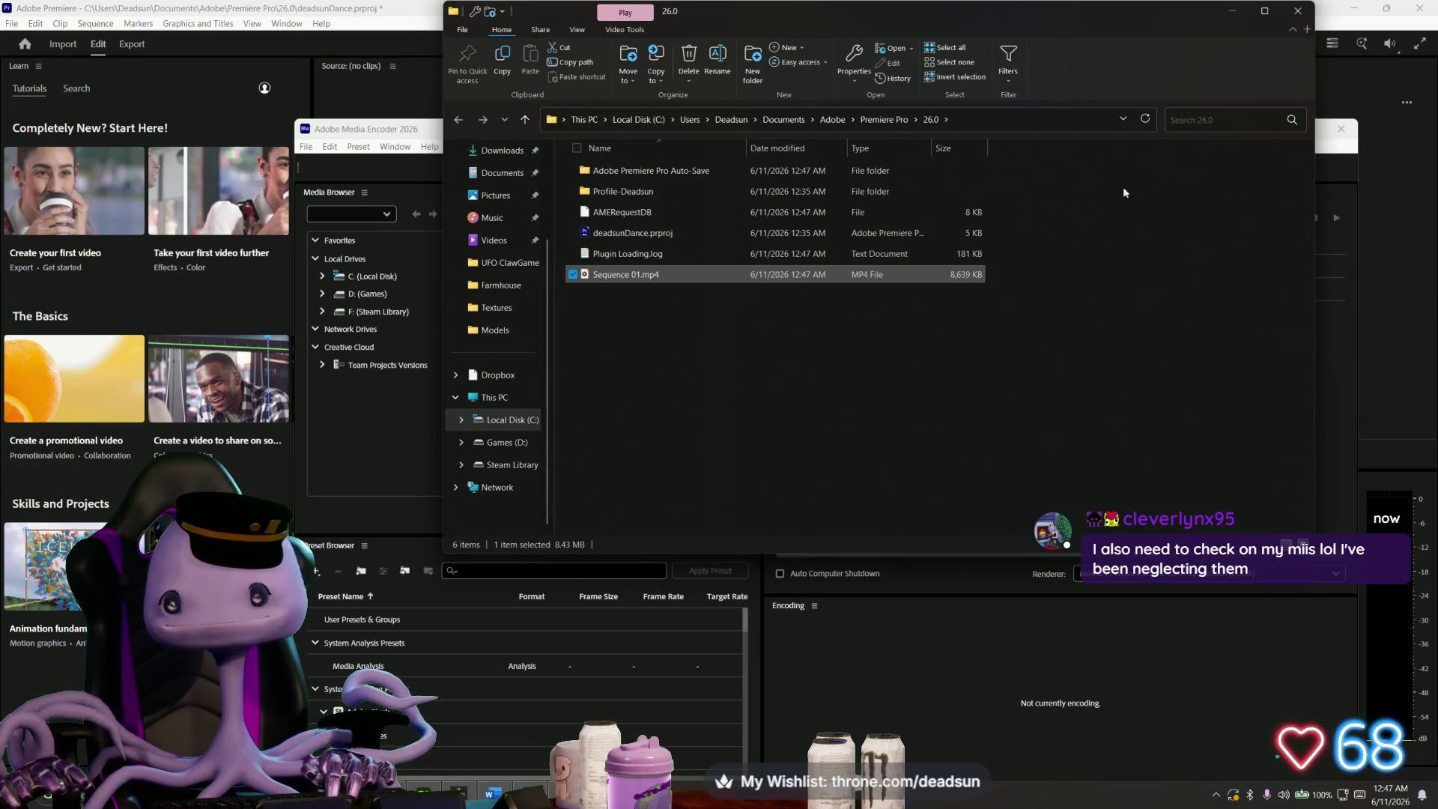
- Minimize every open window and paste Sequence 01.mp4 onto the desktop
{"action": "left_click", "coordinate": [1238, 16]}
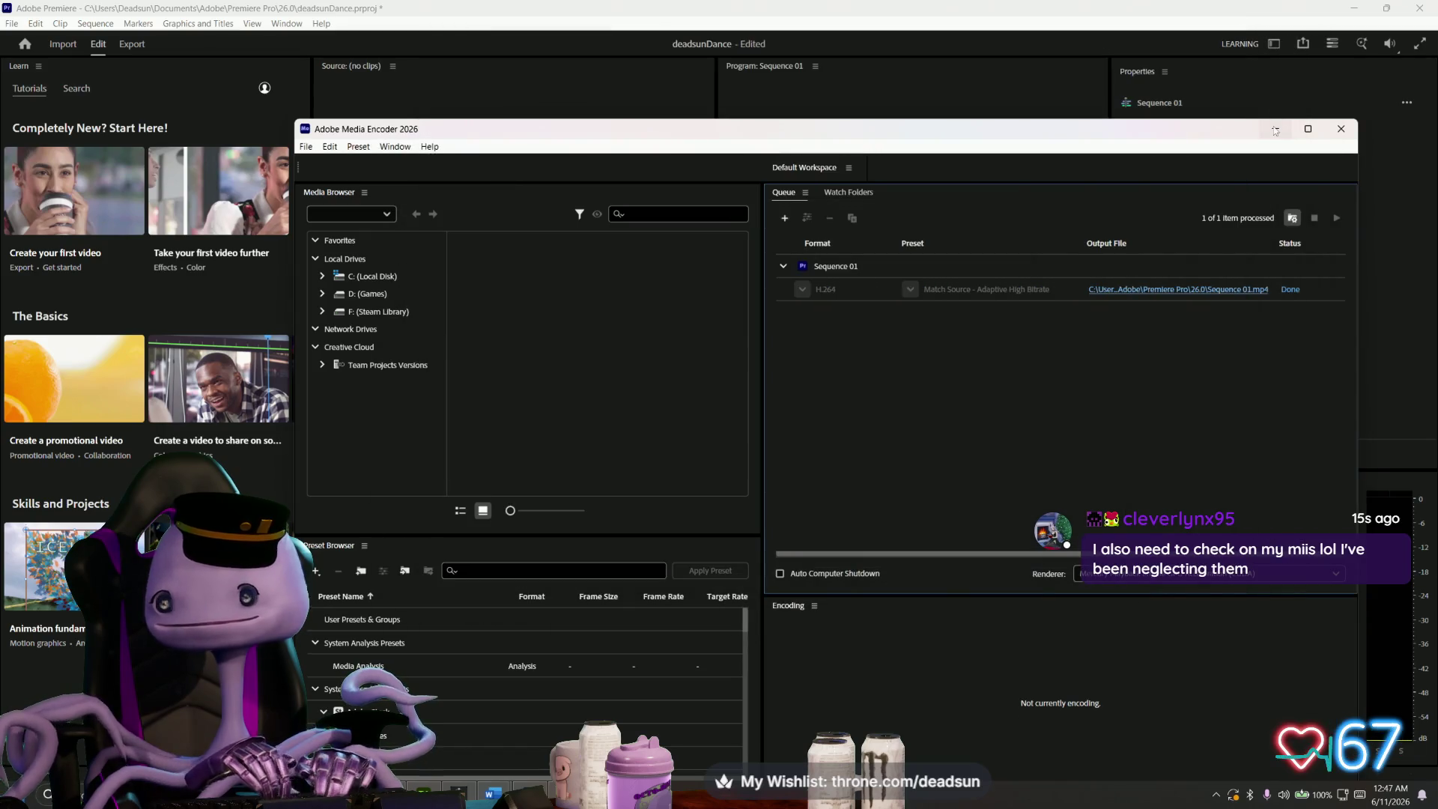
{"action": "left_click", "coordinate": [1275, 130]}
{"action": "left_click", "coordinate": [1353, 9]}
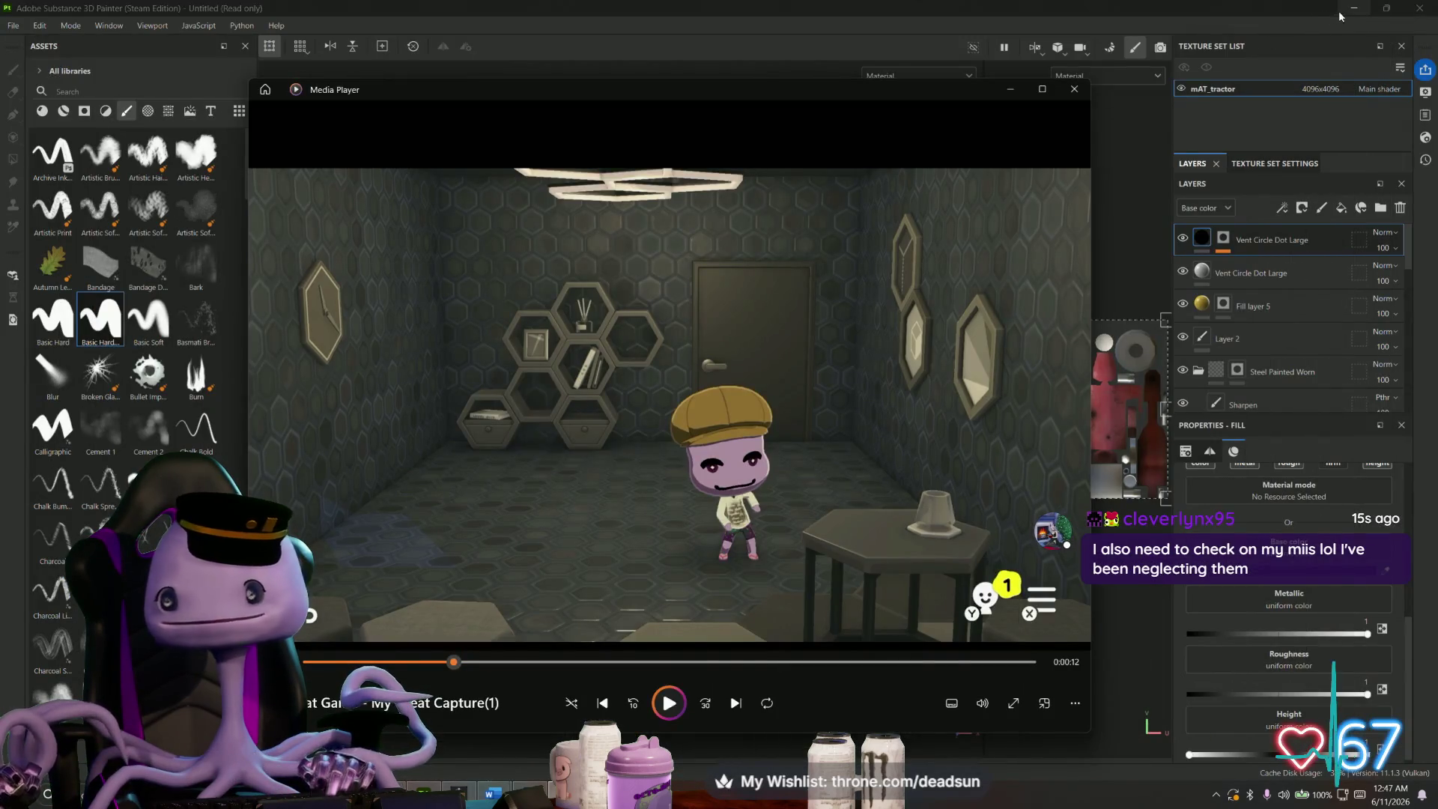
{"action": "left_click", "coordinate": [1073, 89]}
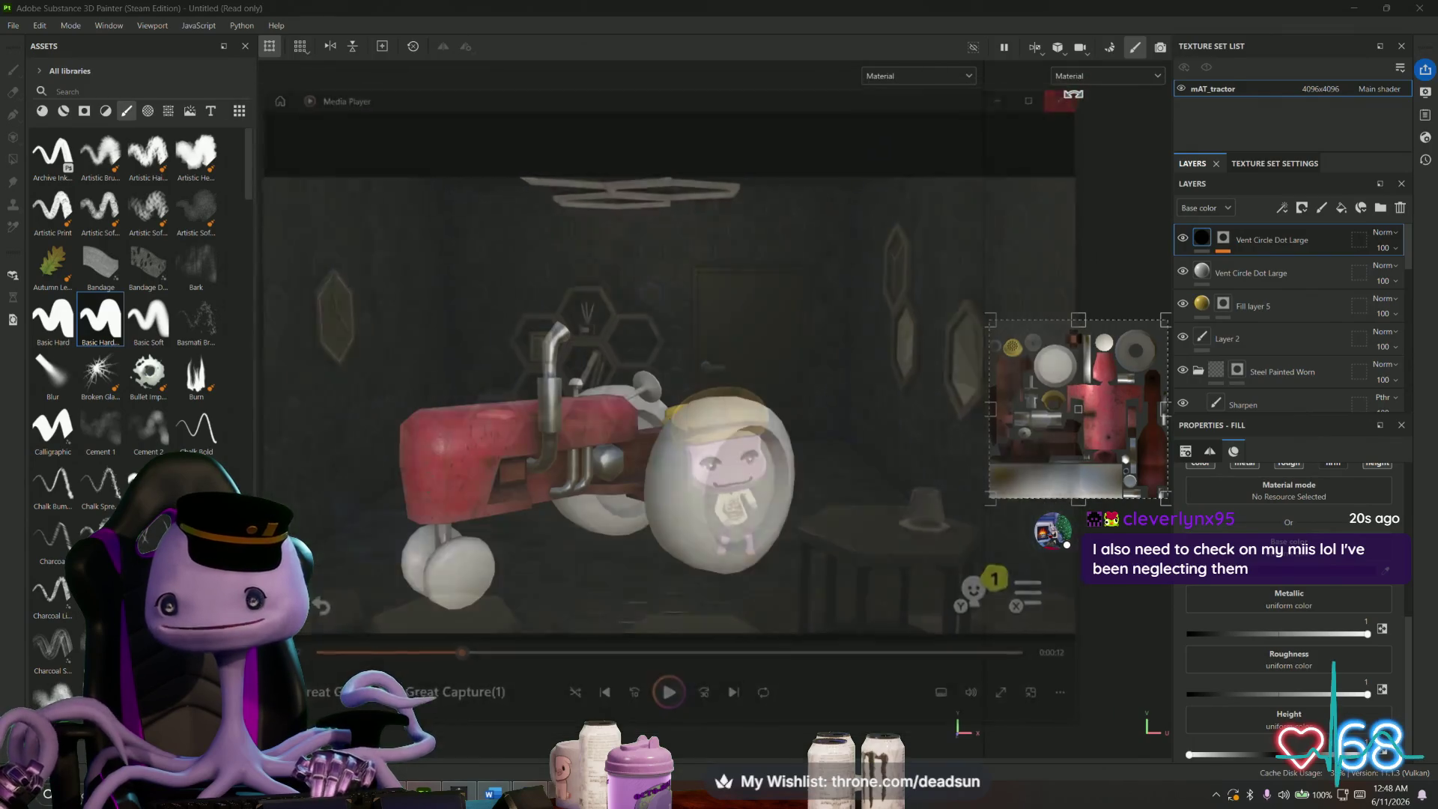
{"action": "left_click", "coordinate": [1355, 10]}
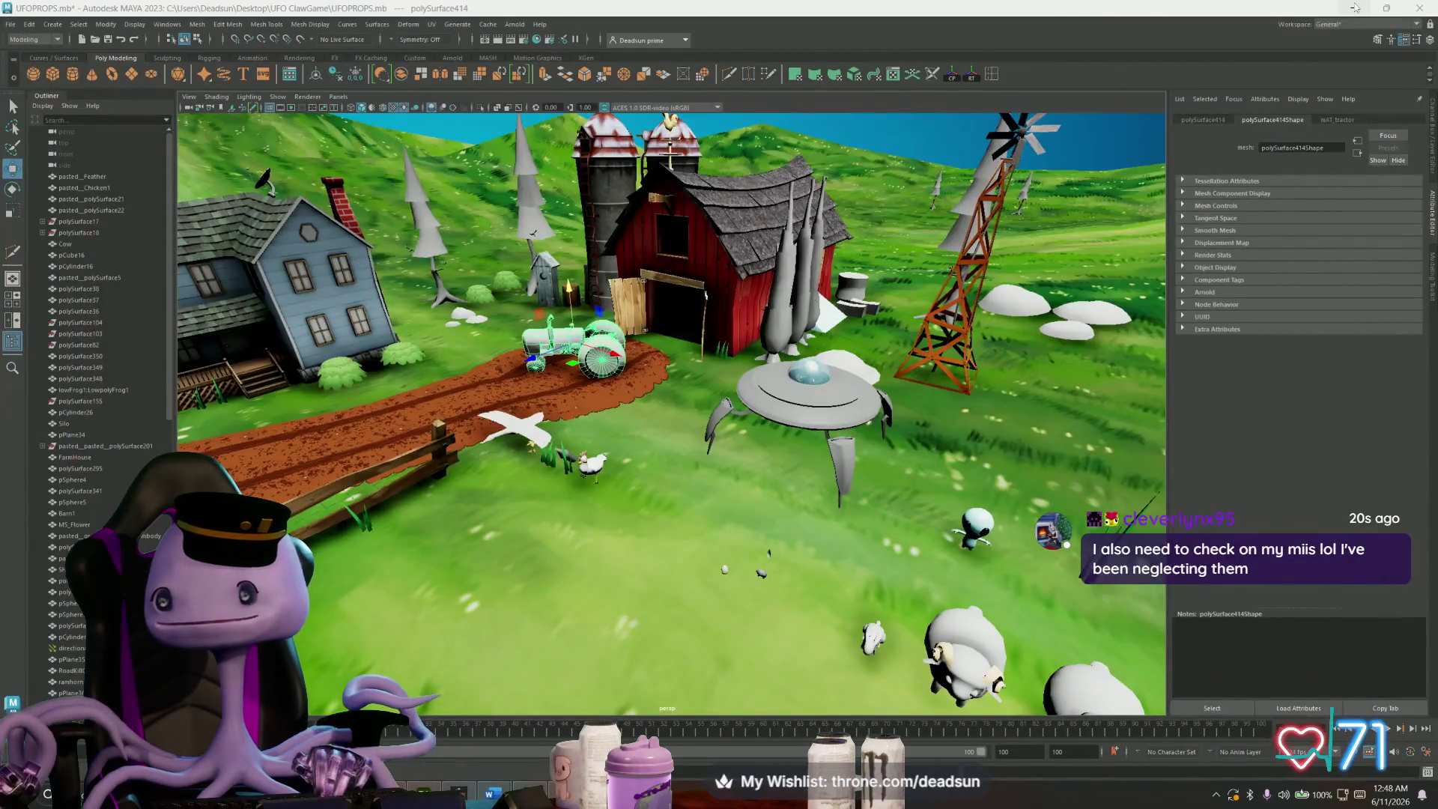
{"action": "left_click", "coordinate": [1354, 7]}
{"action": "left_click", "coordinate": [1354, 9]}
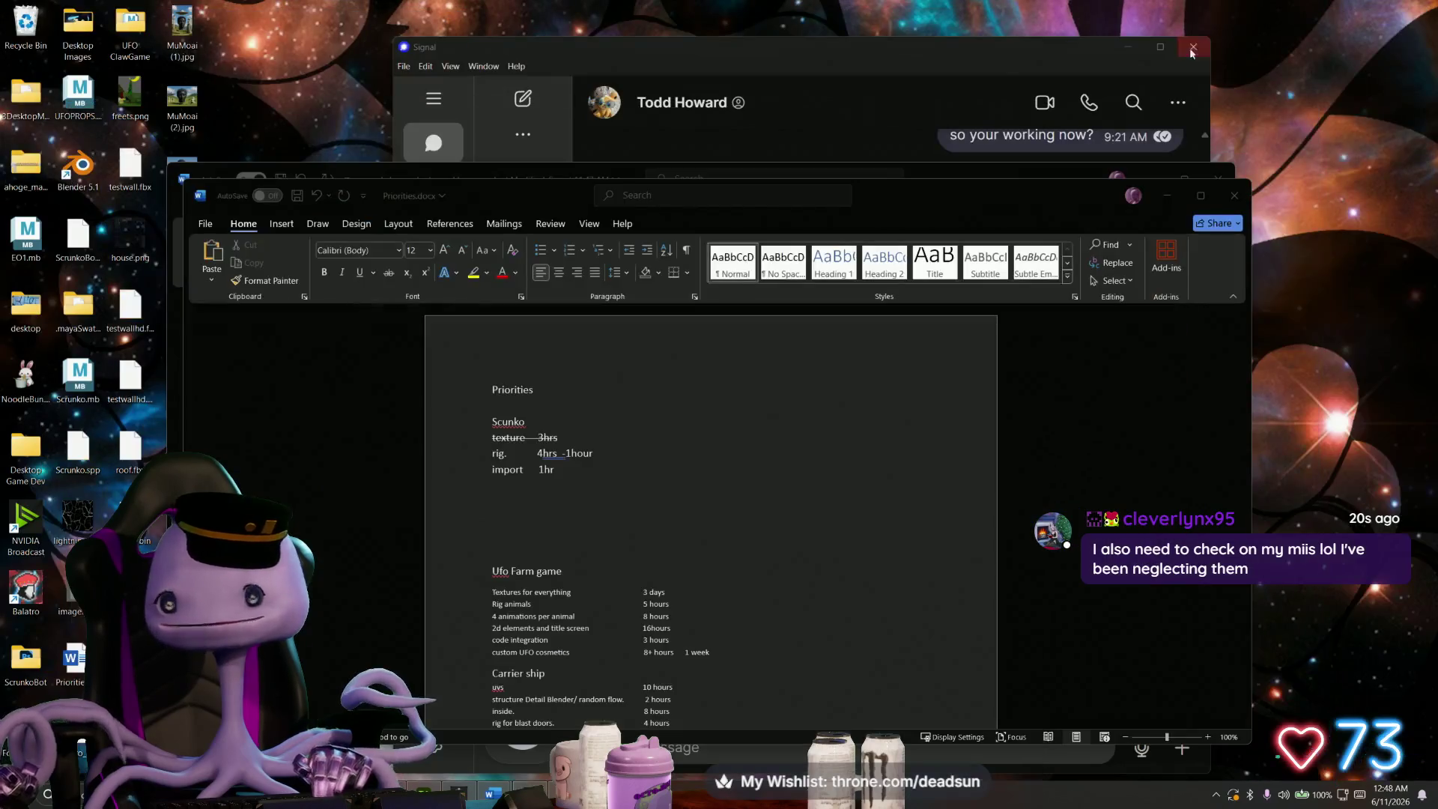
{"action": "left_click", "coordinate": [1172, 195]}
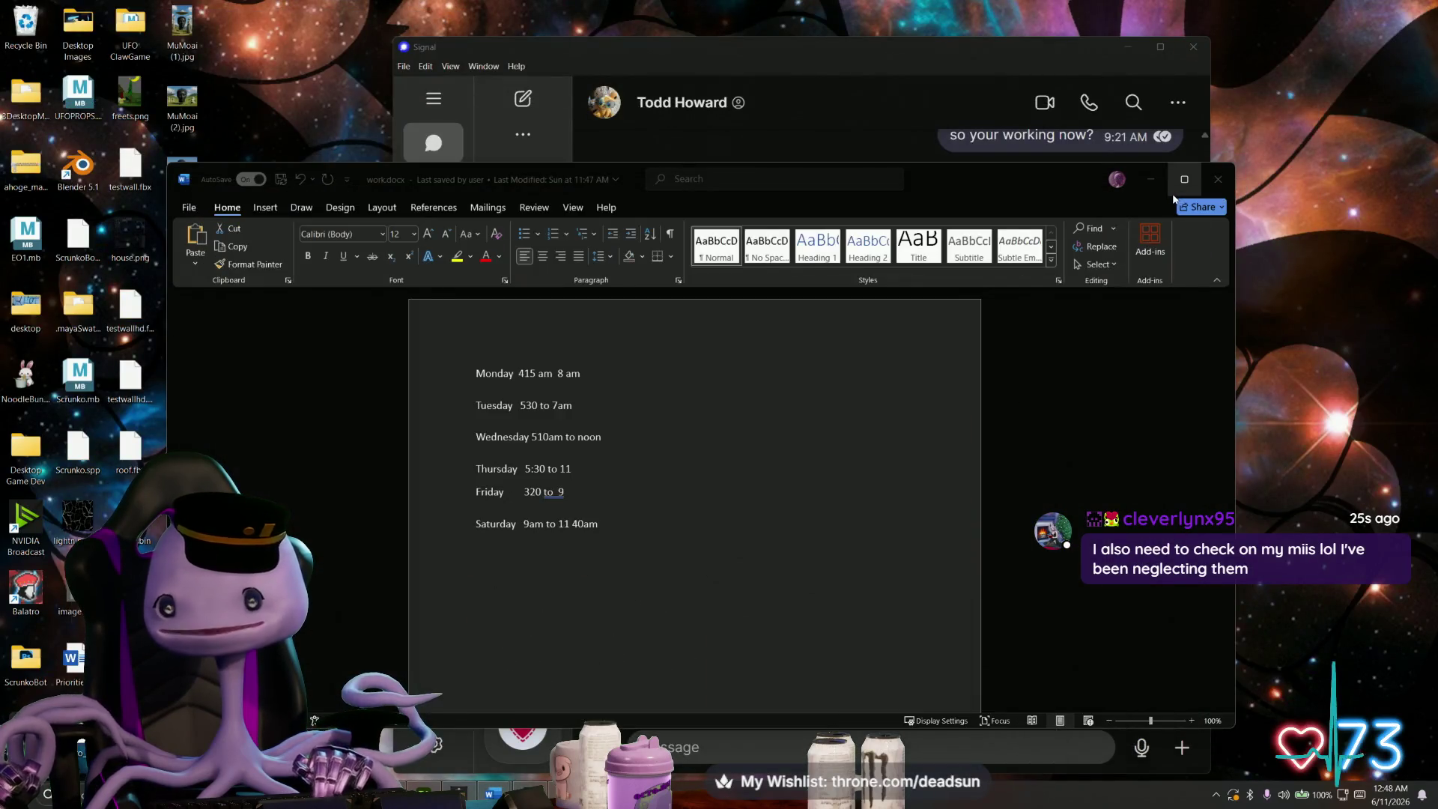
{"action": "left_click", "coordinate": [1226, 174]}
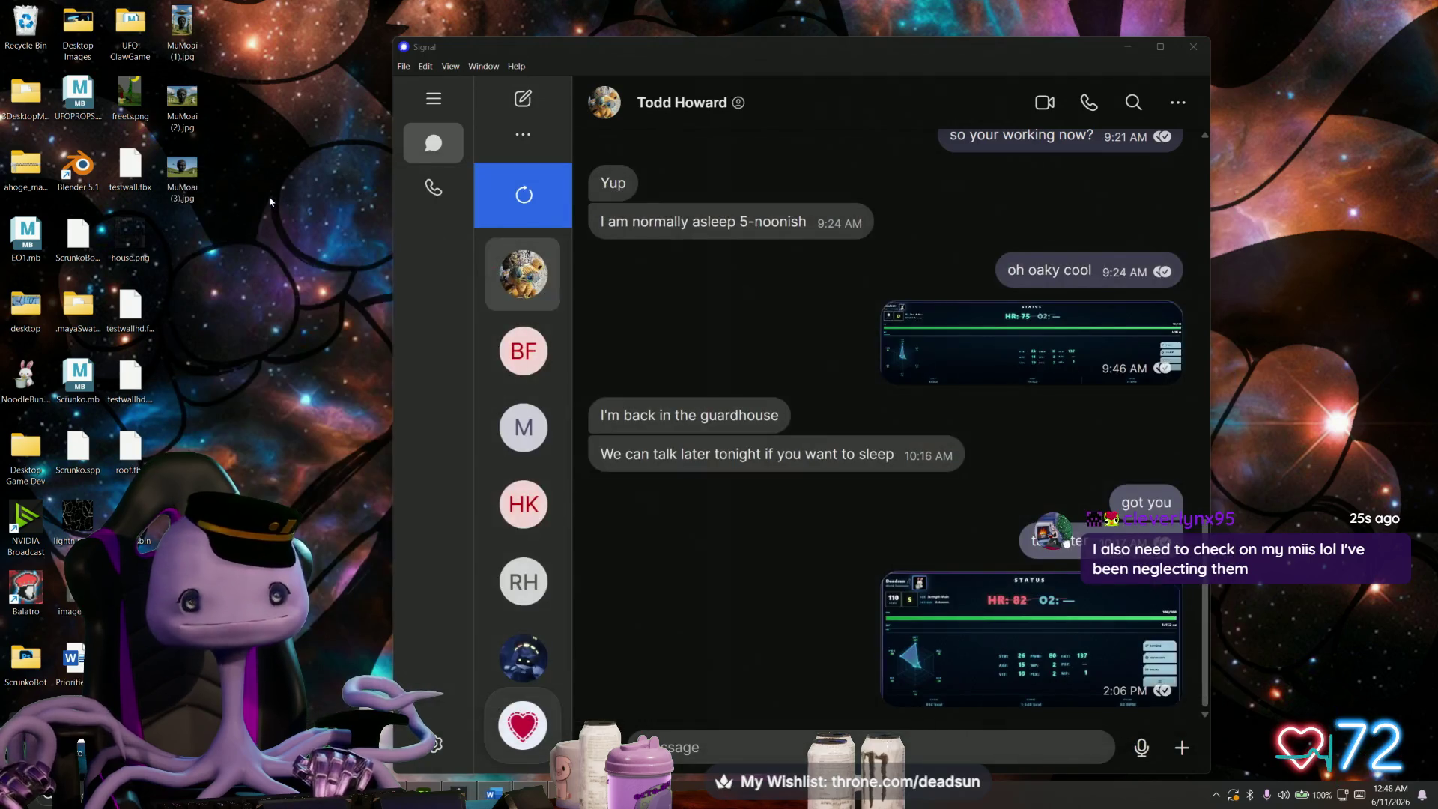
{"action": "right_click", "coordinate": [262, 240]}
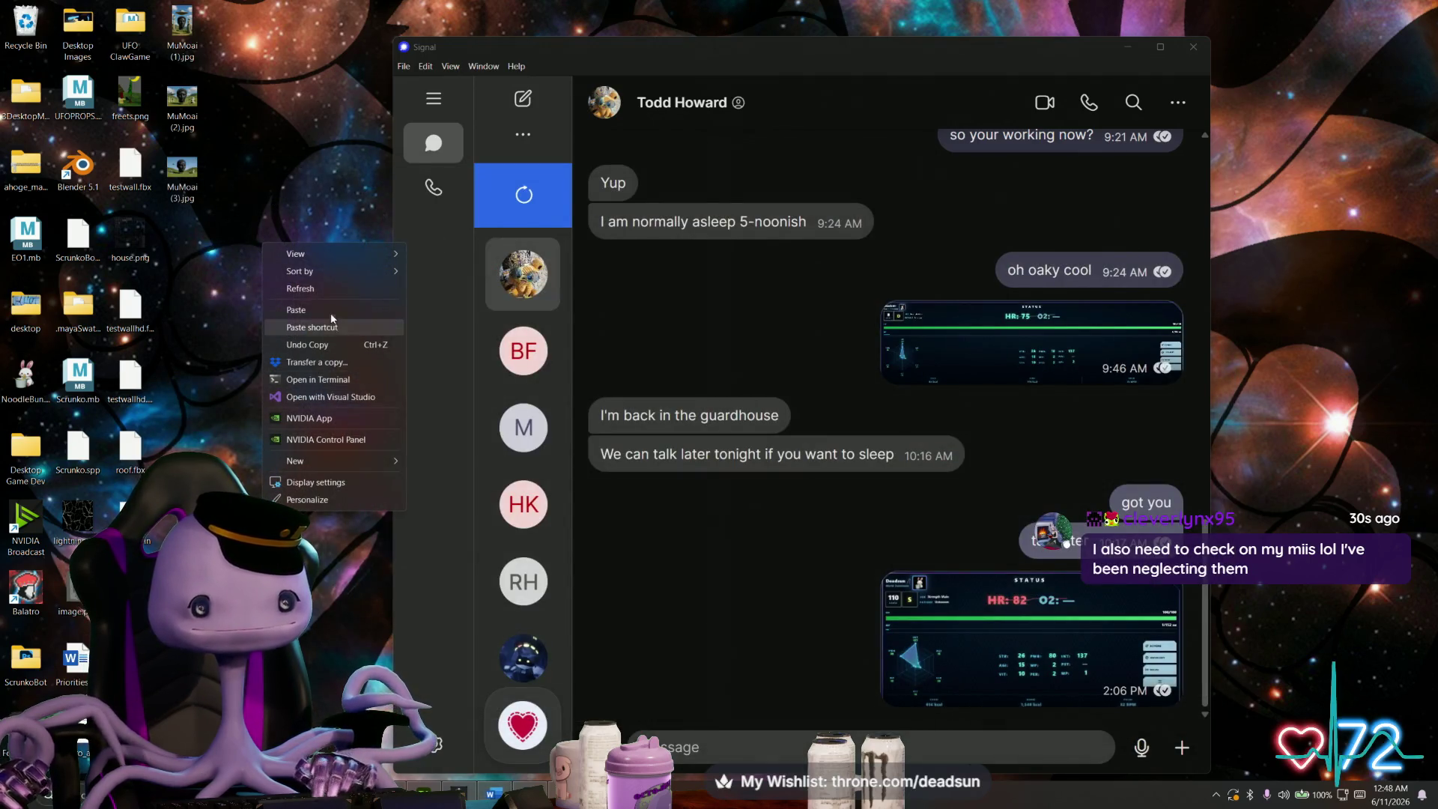
{"action": "left_click", "coordinate": [298, 309]}
- Open Sequence 01.mp4 from the desktop in Media Player and maximize the window
{"action": "double_click", "coordinate": [288, 172]}
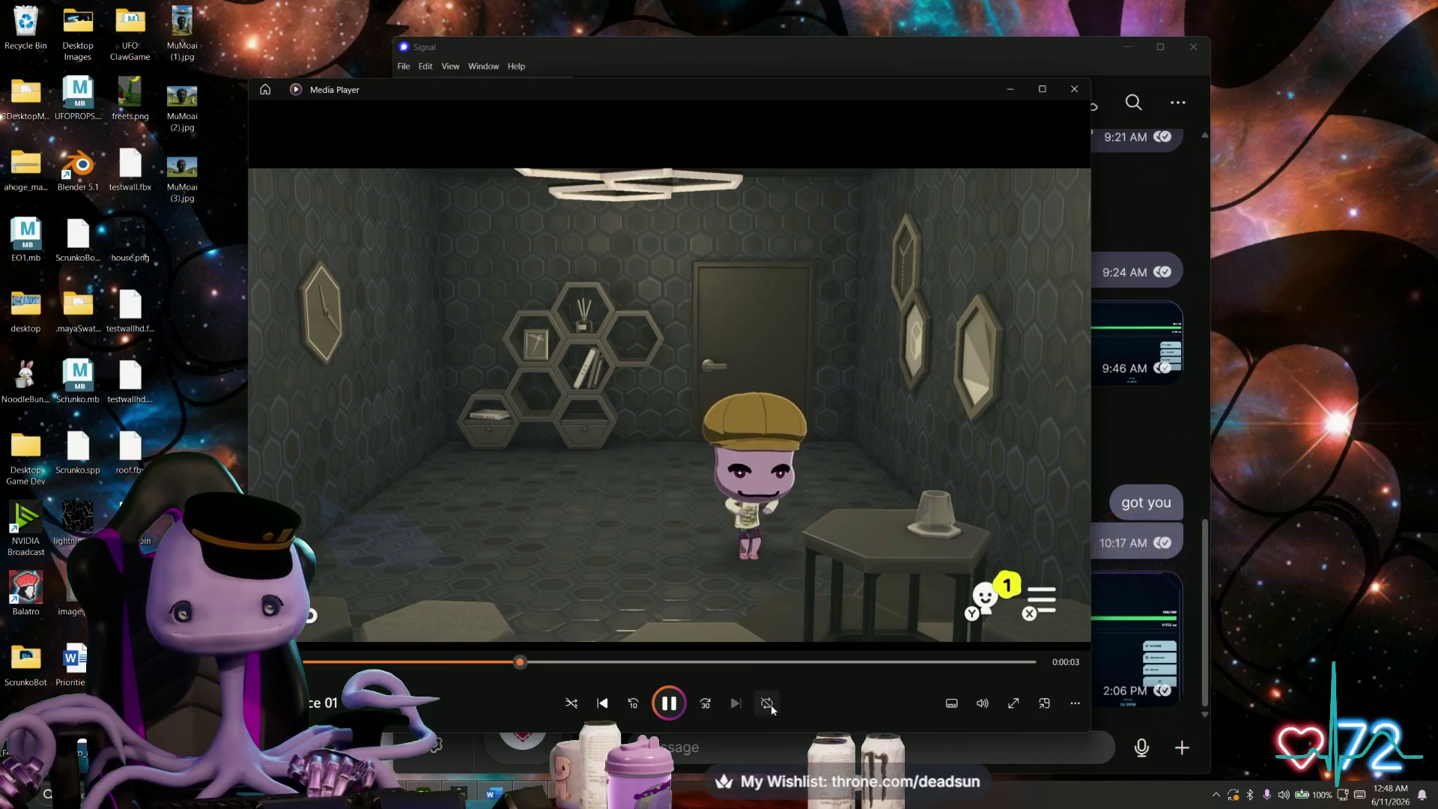
{"action": "left_click", "coordinate": [1041, 89]}
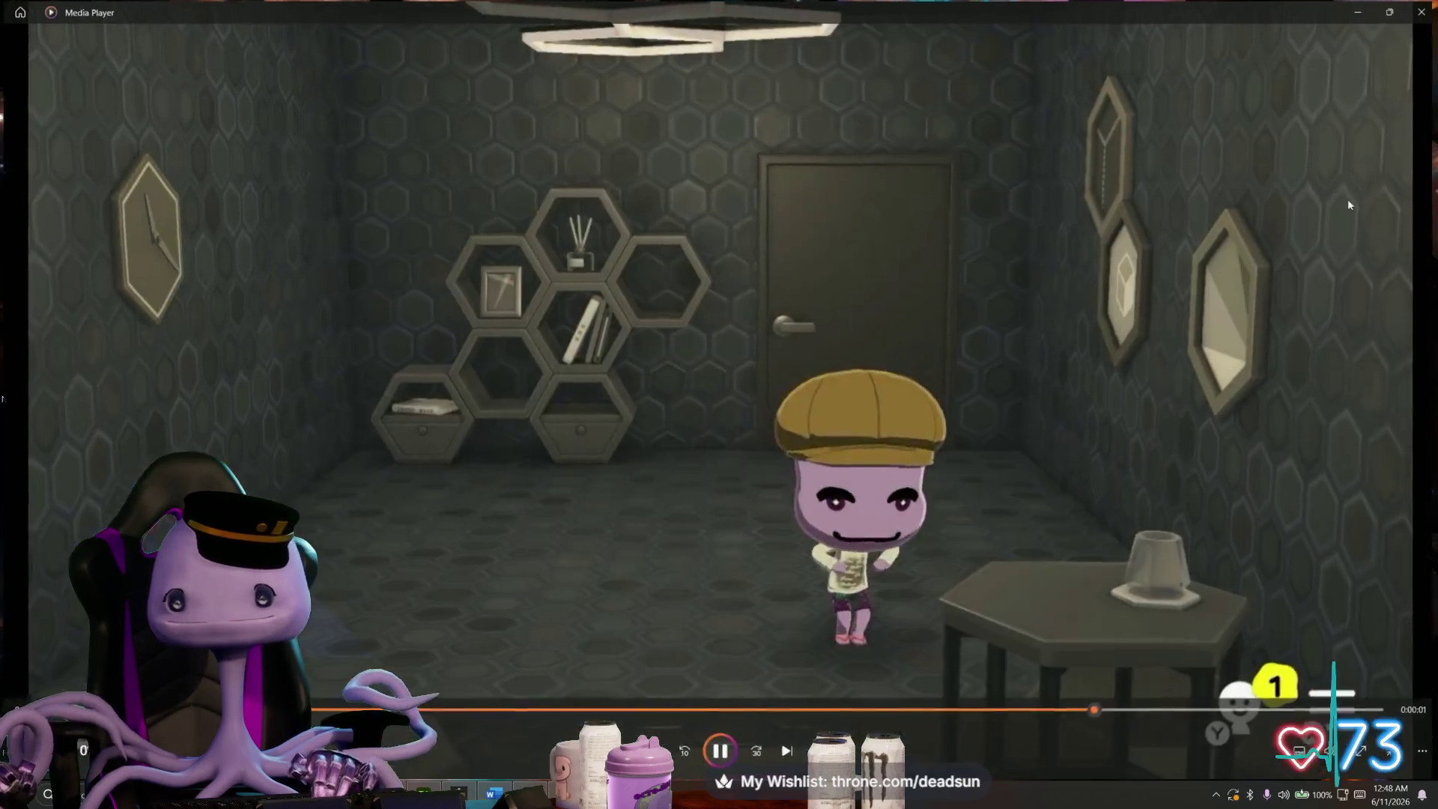
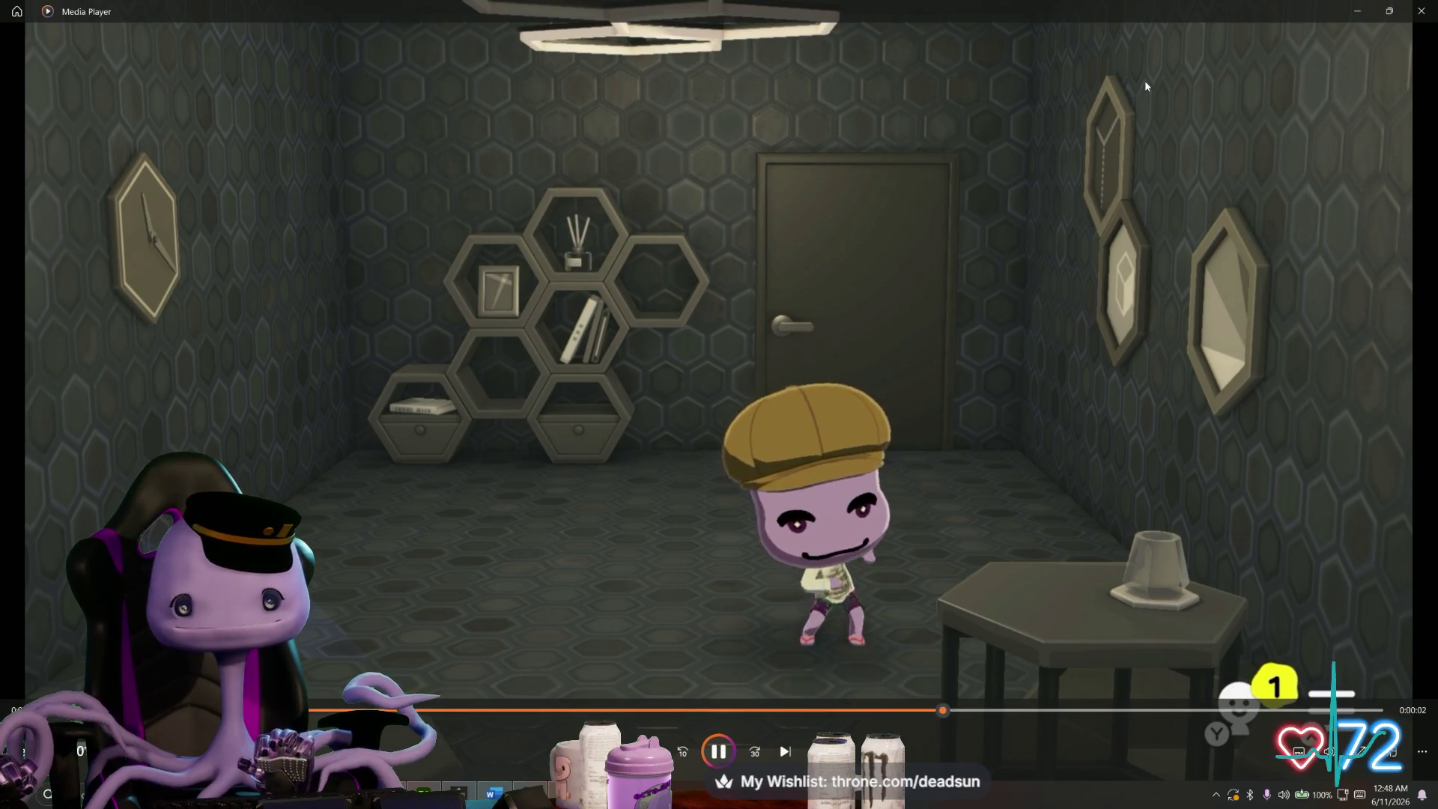
- Close the media player and search Windows for 'n-stud' to bring up N-Studio
{"action": "left_click", "coordinate": [1420, 9]}
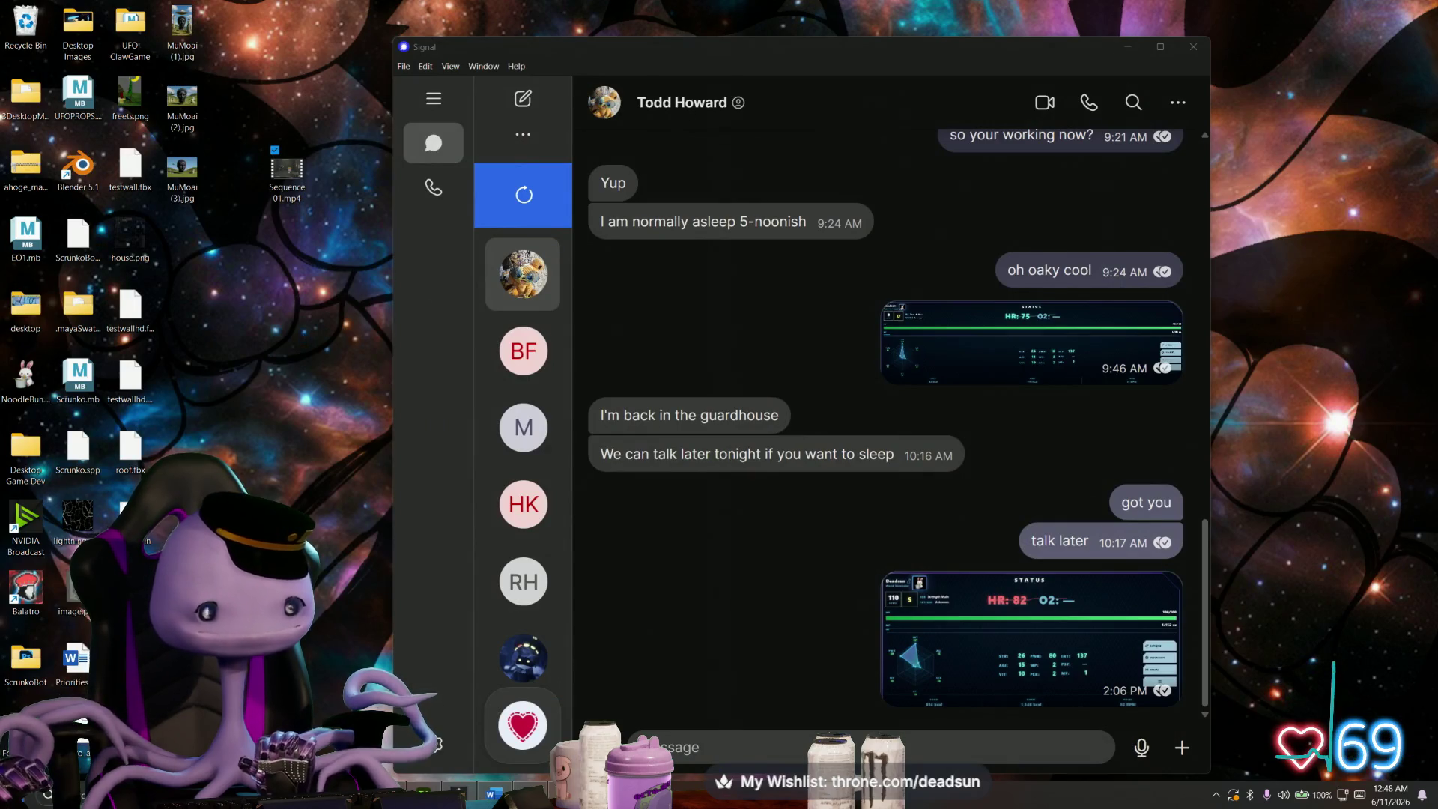
{"action": "key", "text": "super+s"}
{"action": "type", "text": "rst"}
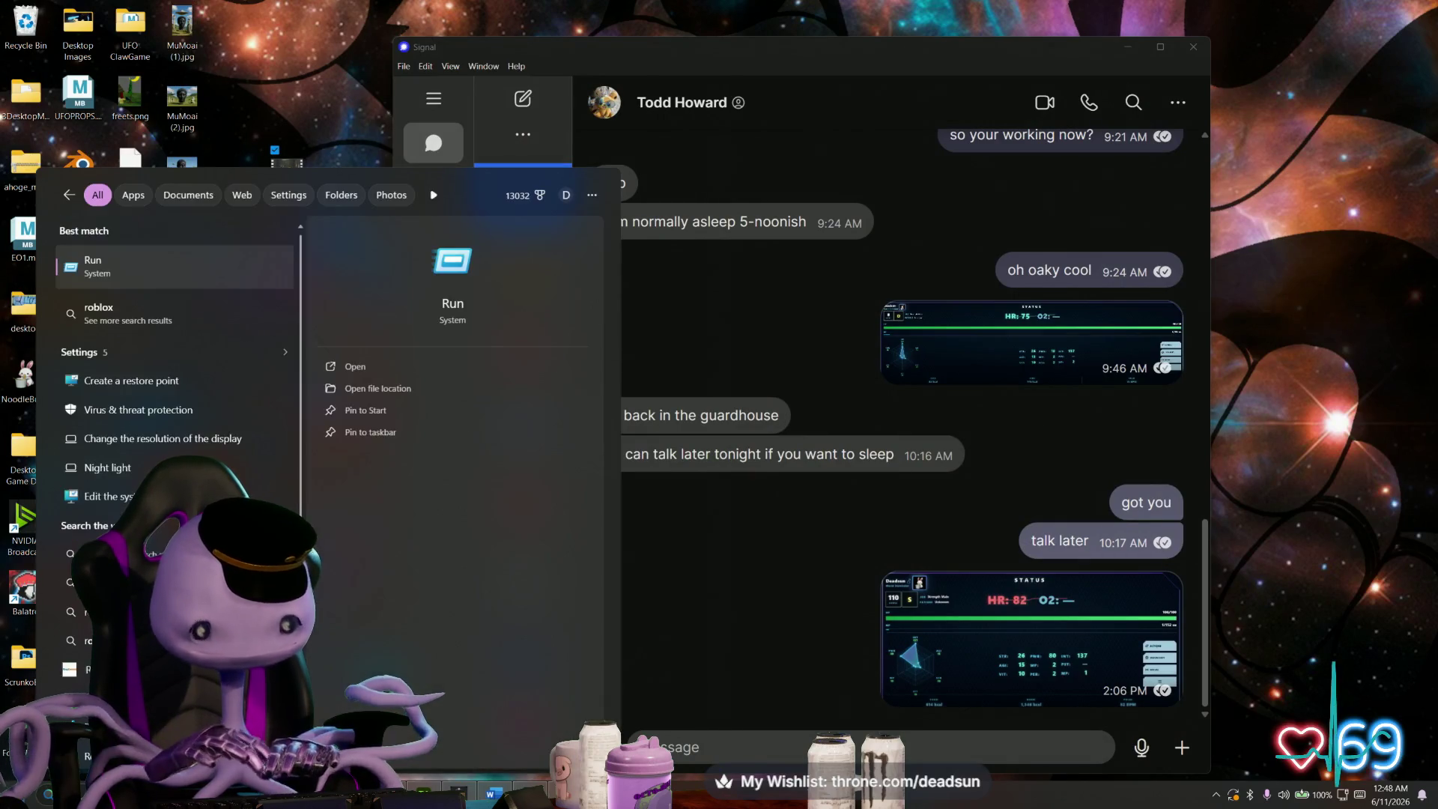
{"action": "type", "text": "ud"}
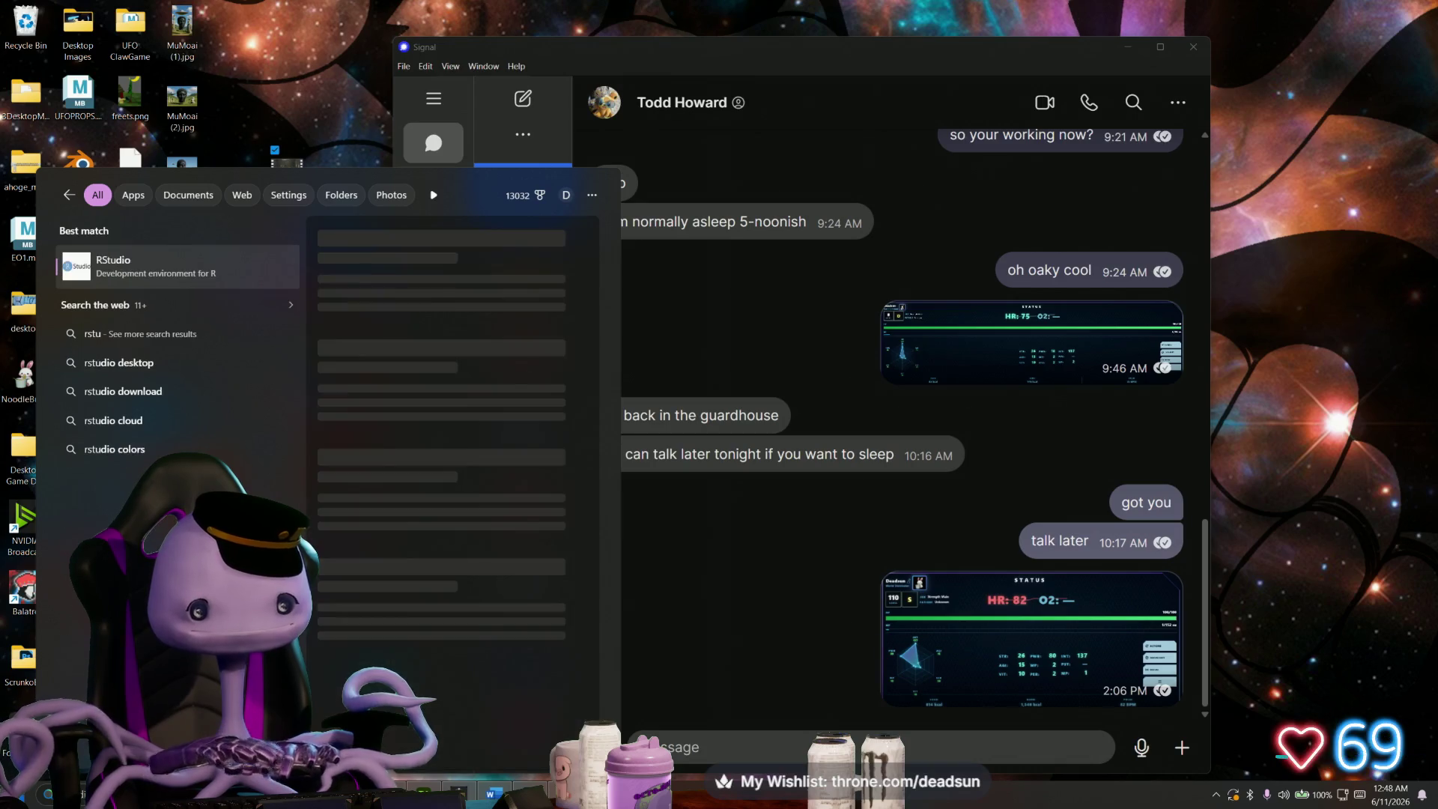
{"action": "key", "text": "BackSpace"}
{"action": "key", "text": "BackSpace"}
{"action": "key", "text": "BackSpace"}
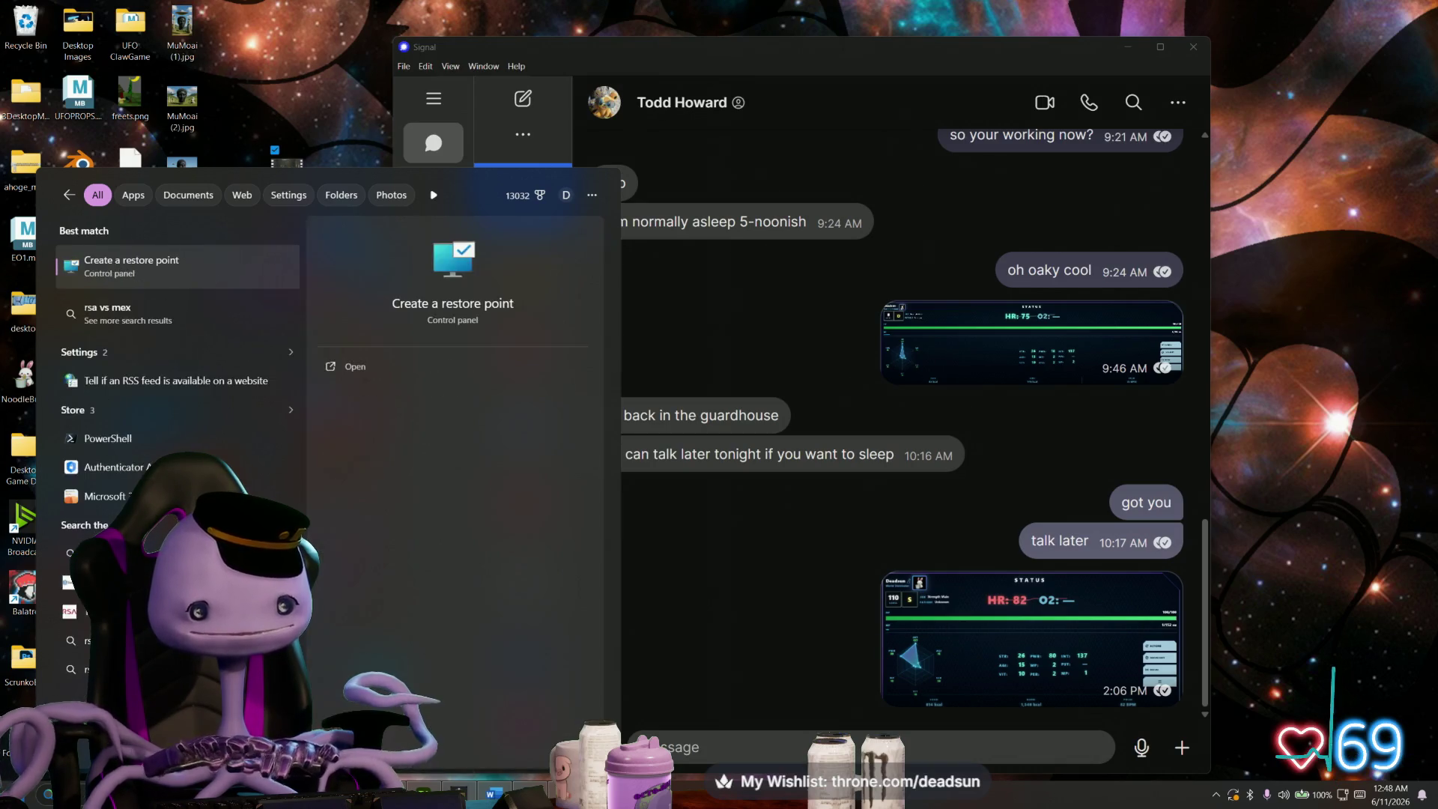
{"action": "type", "text": "n-"}
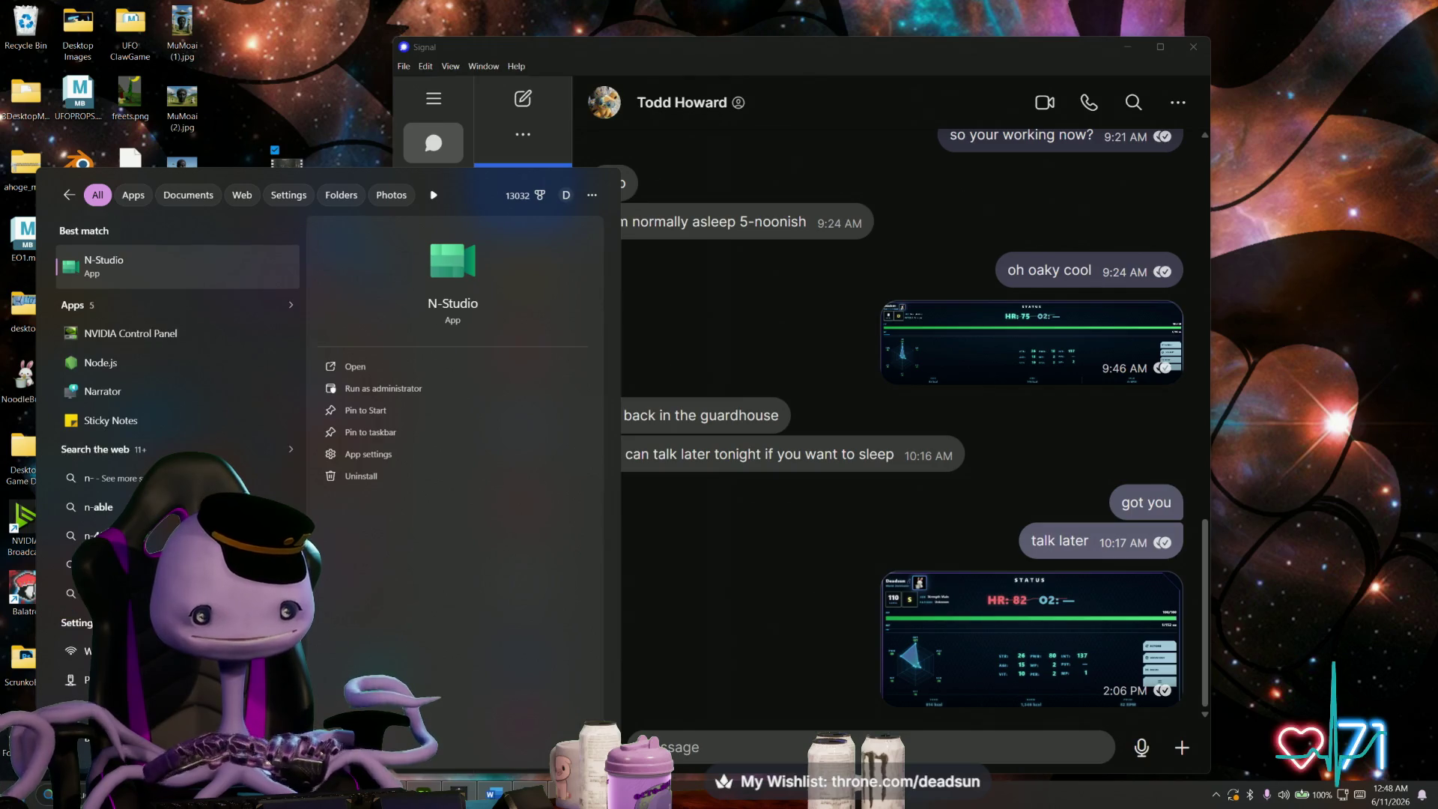
{"action": "type", "text": "stud"}
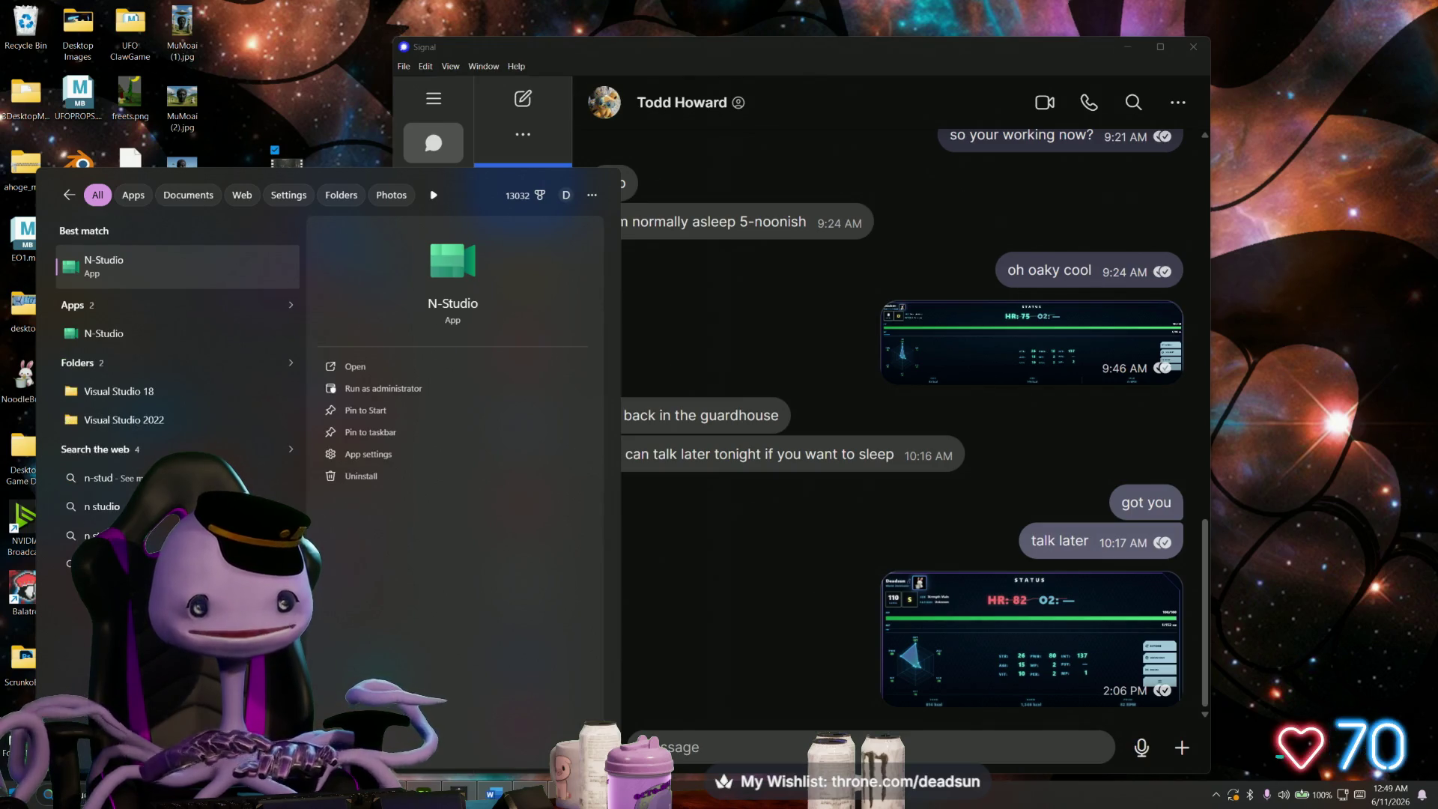
- Launch N-Studio, dismiss the Editor's Pro prompt, and view the version 1.6.1 update details
{"action": "left_click", "coordinate": [149, 260]}
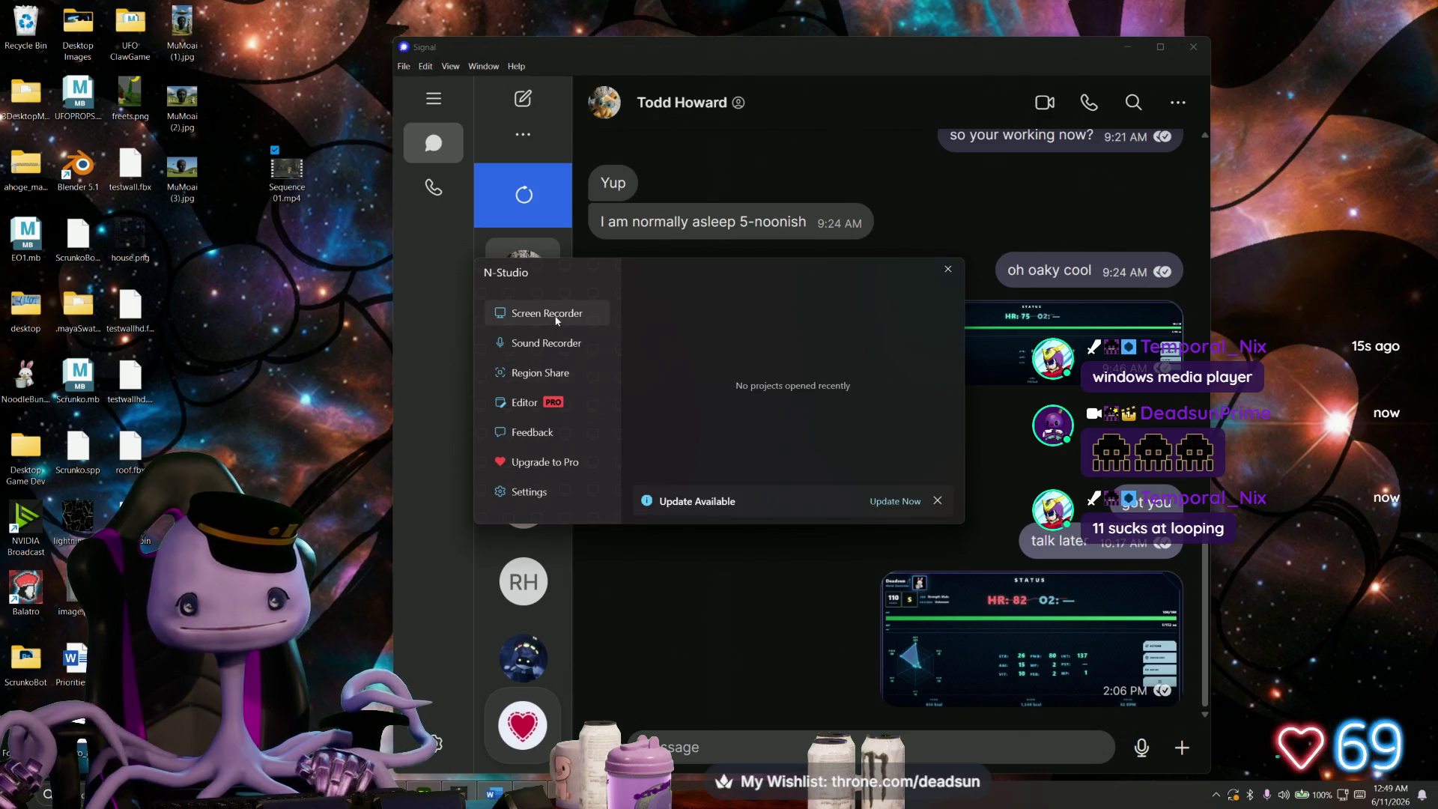
{"action": "left_click", "coordinate": [516, 402]}
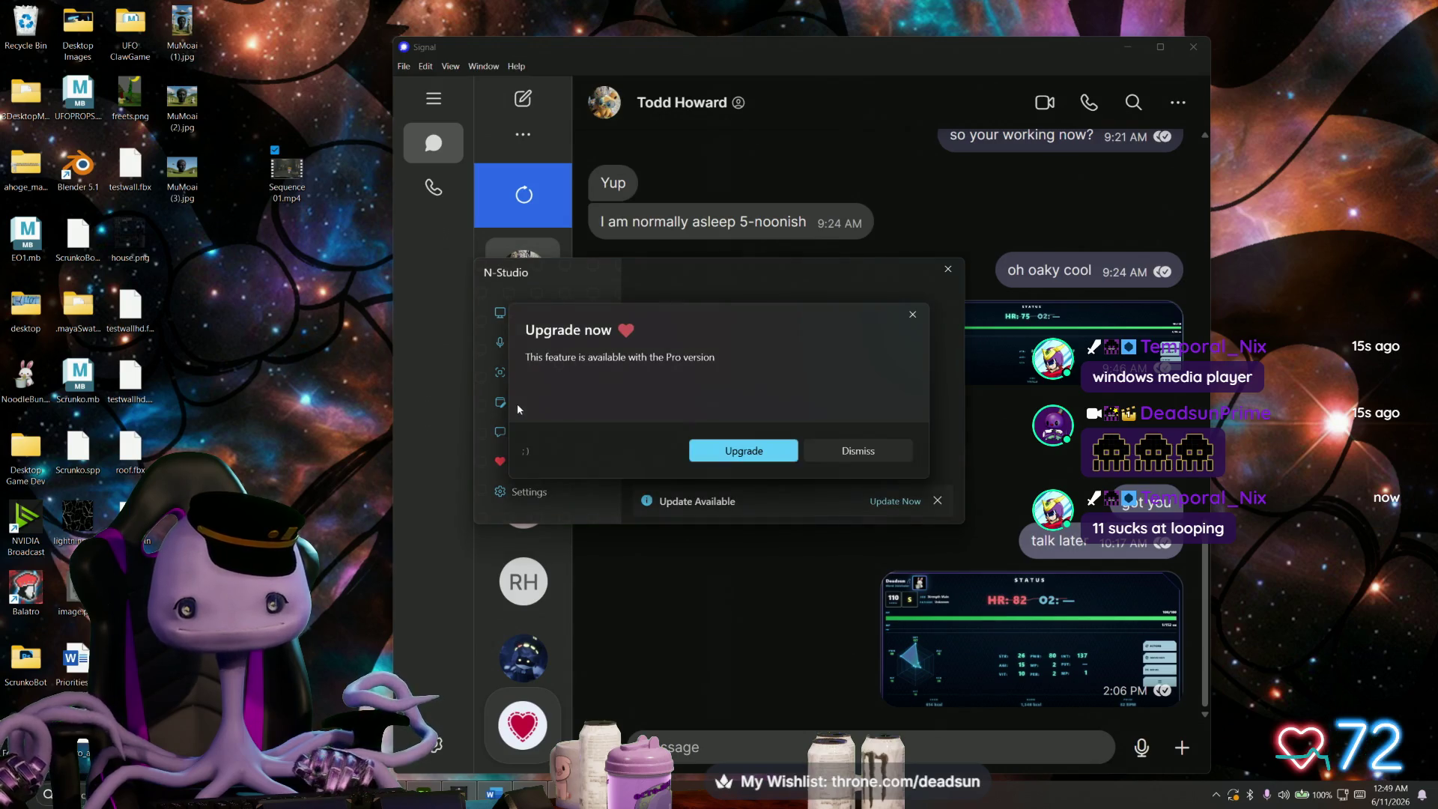
{"action": "left_click", "coordinate": [920, 317]}
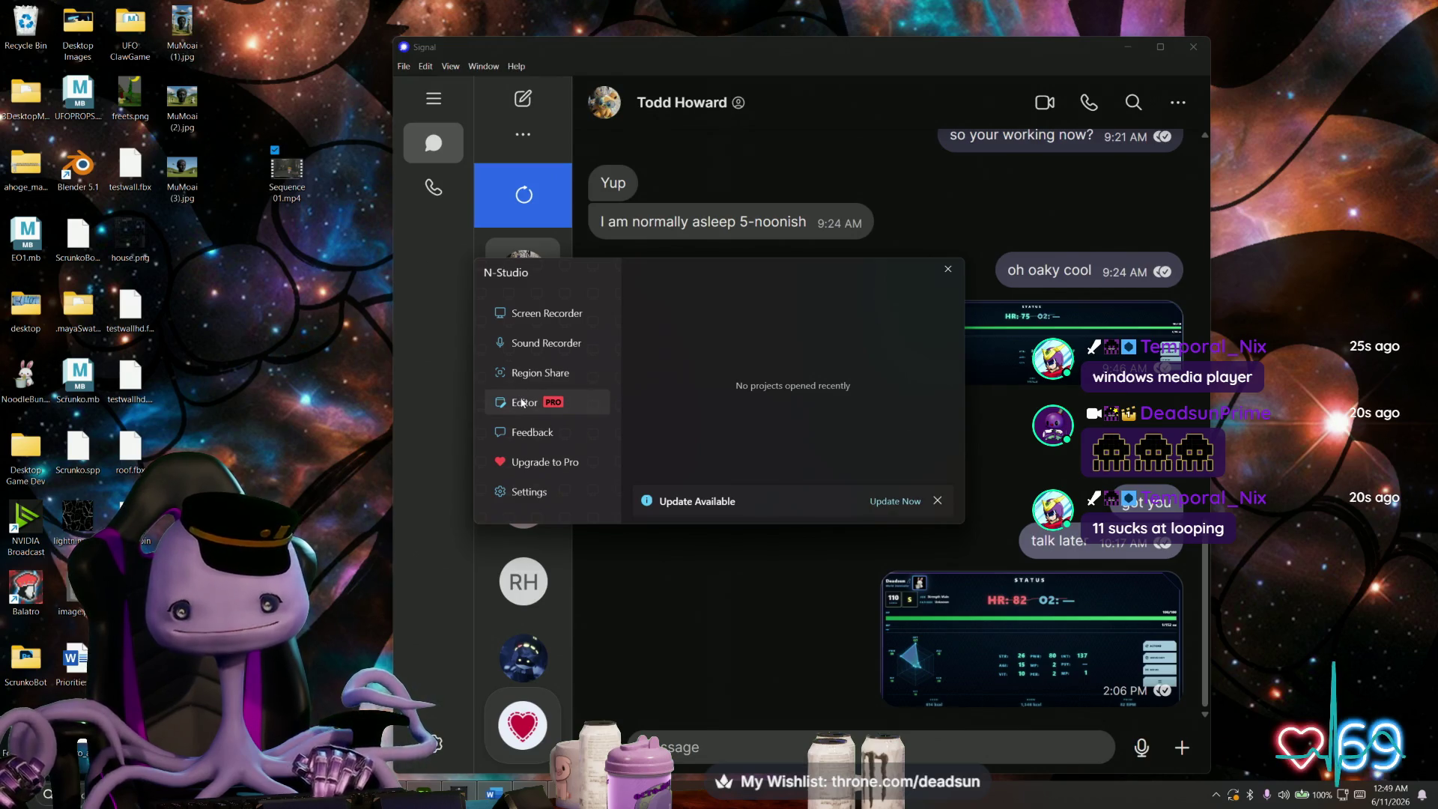
{"action": "left_click", "coordinate": [901, 502]}
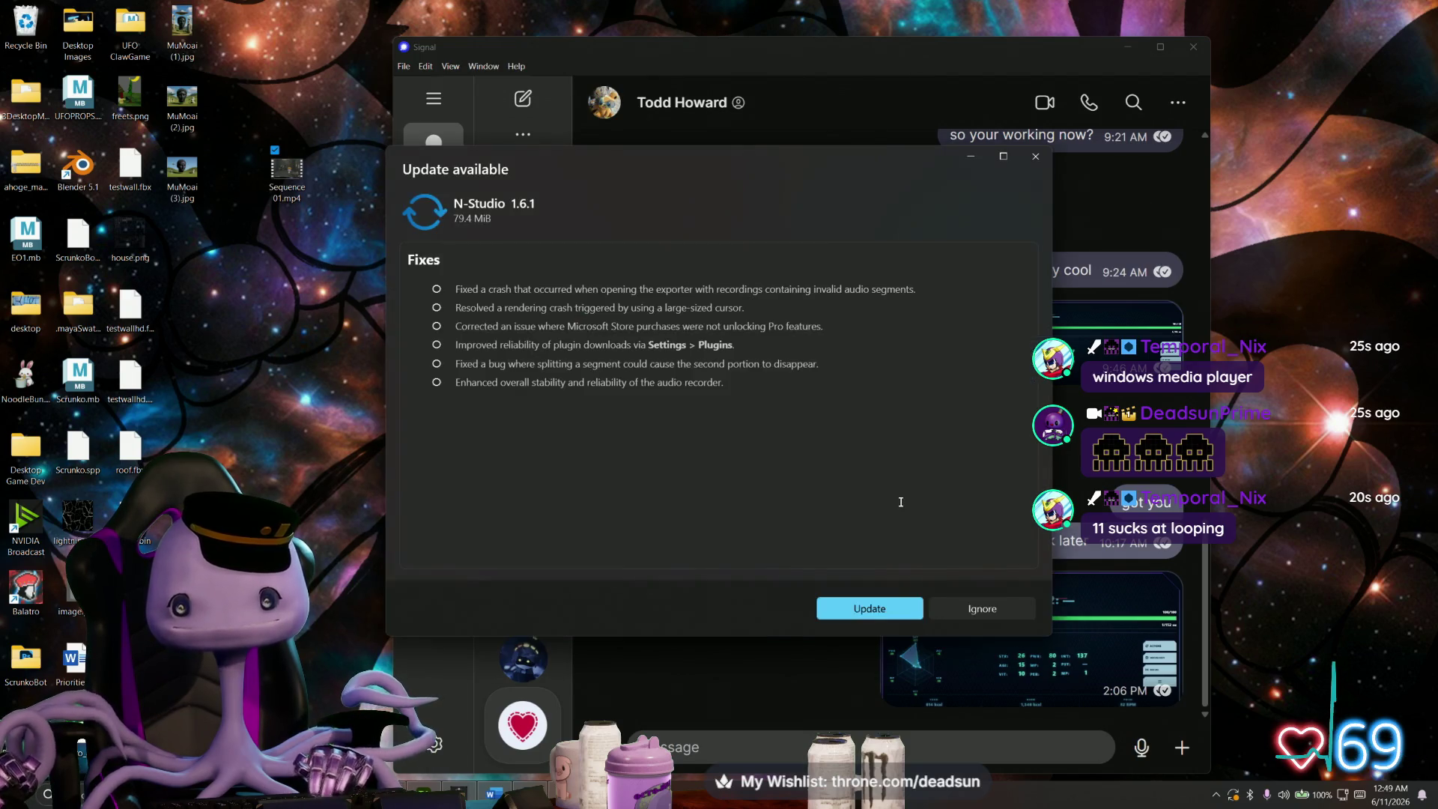
- Install N-Studio 1.6.1, close the relaunched app, and move Sequence 01.mp4 to an empty desktop slot
{"action": "left_click", "coordinate": [879, 610]}
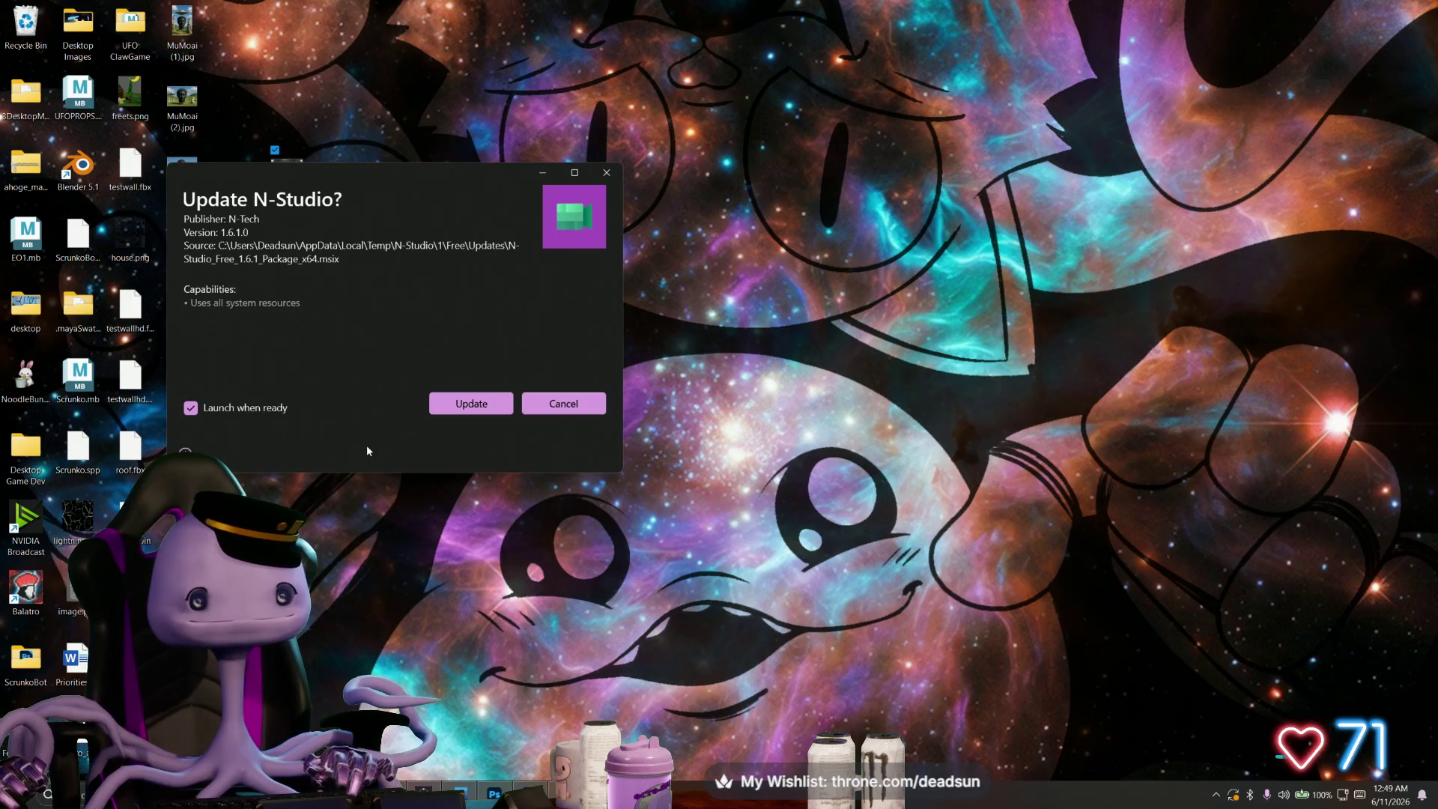
{"action": "left_click", "coordinate": [452, 405]}
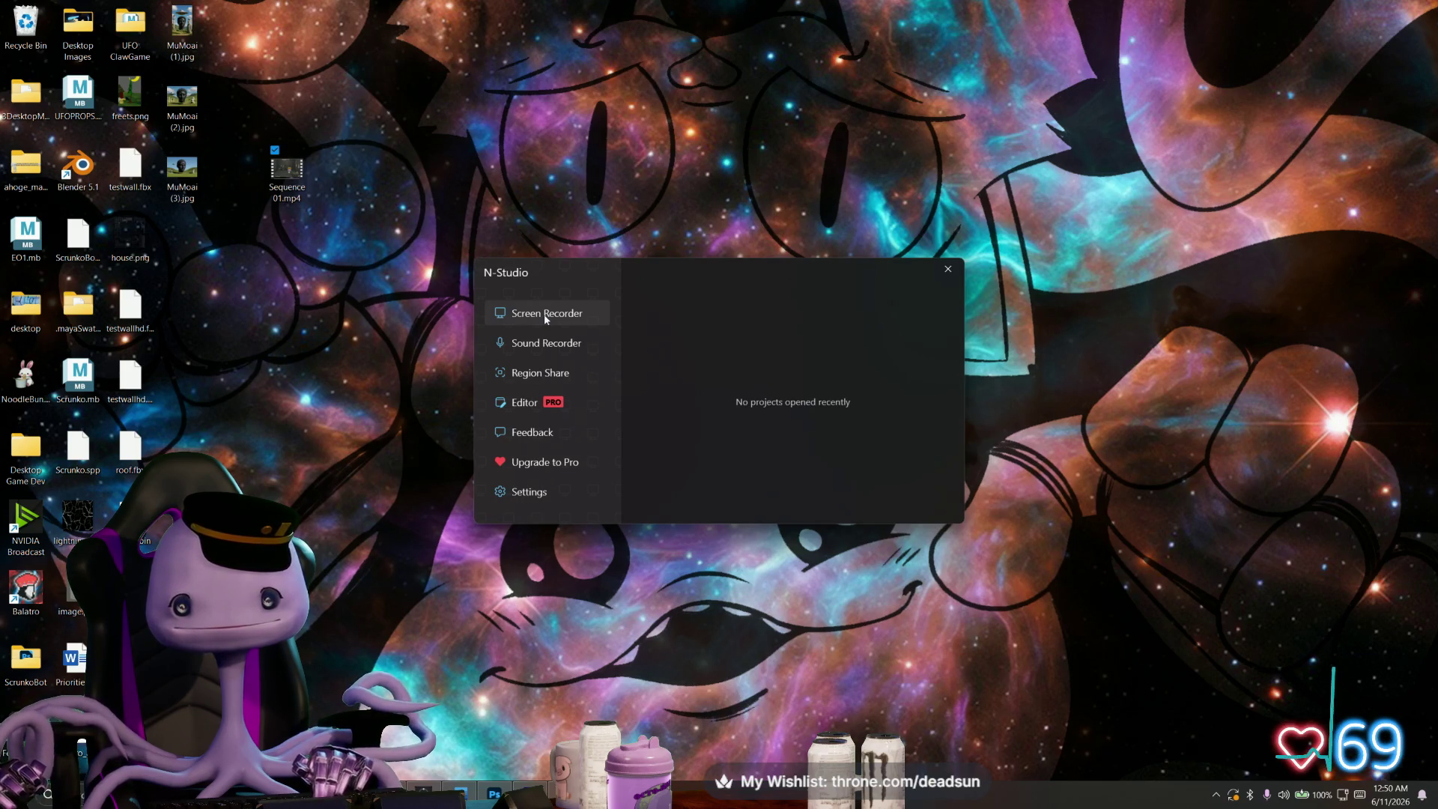
{"action": "left_click", "coordinate": [520, 405]}
{"action": "left_click", "coordinate": [929, 300]}
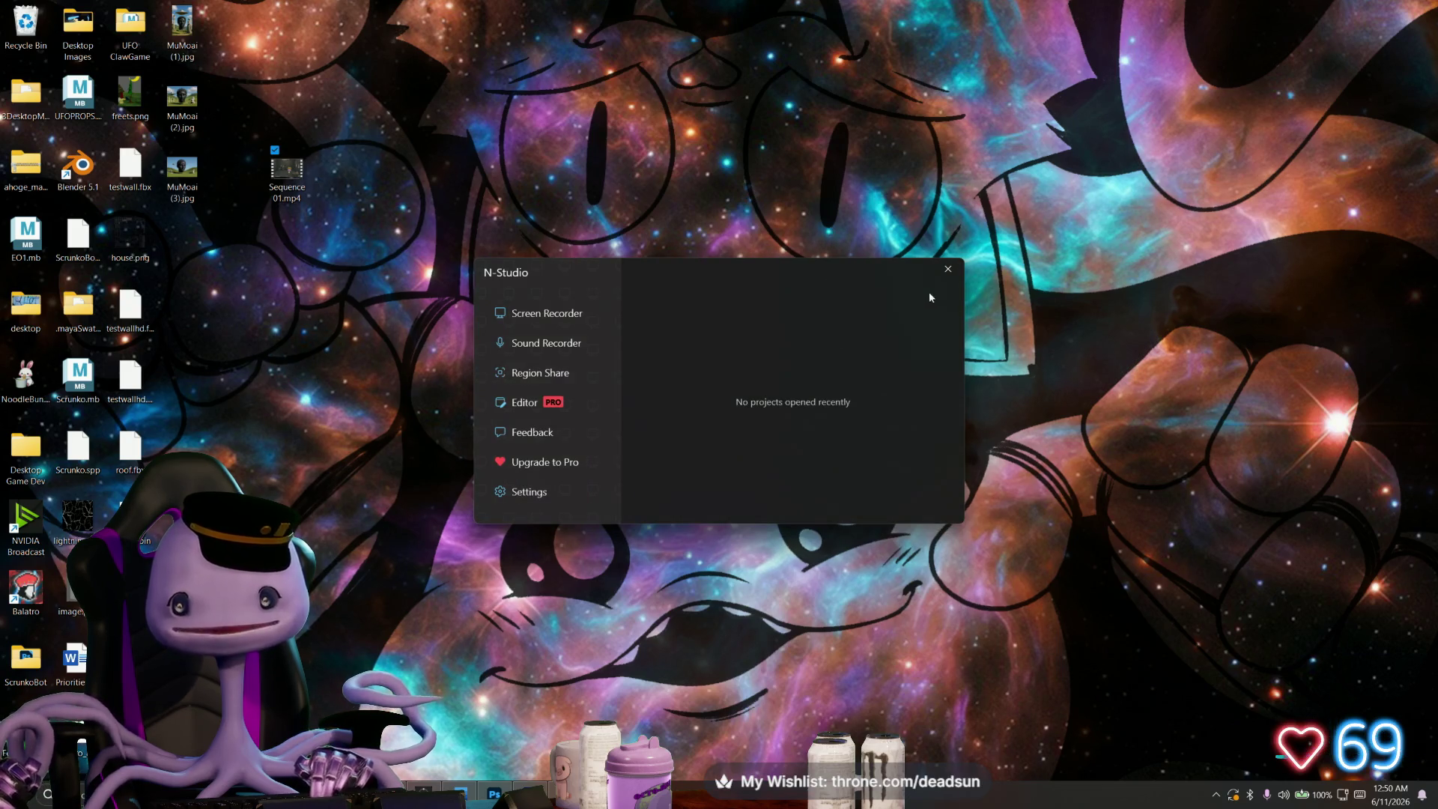
{"action": "left_click", "coordinate": [950, 271]}
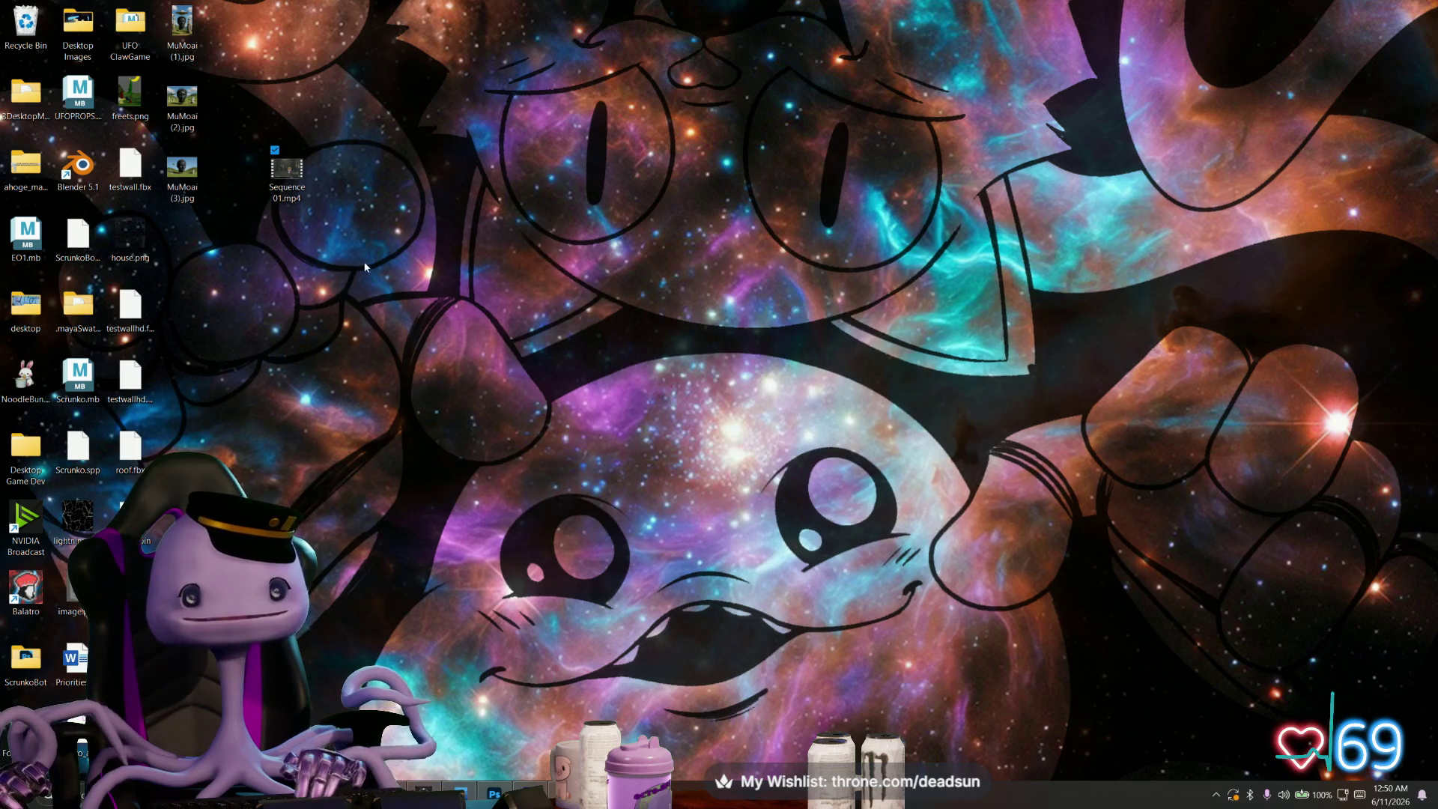
{"action": "left_click_drag", "start_coordinate": [279, 185], "coordinate": [182, 255]}
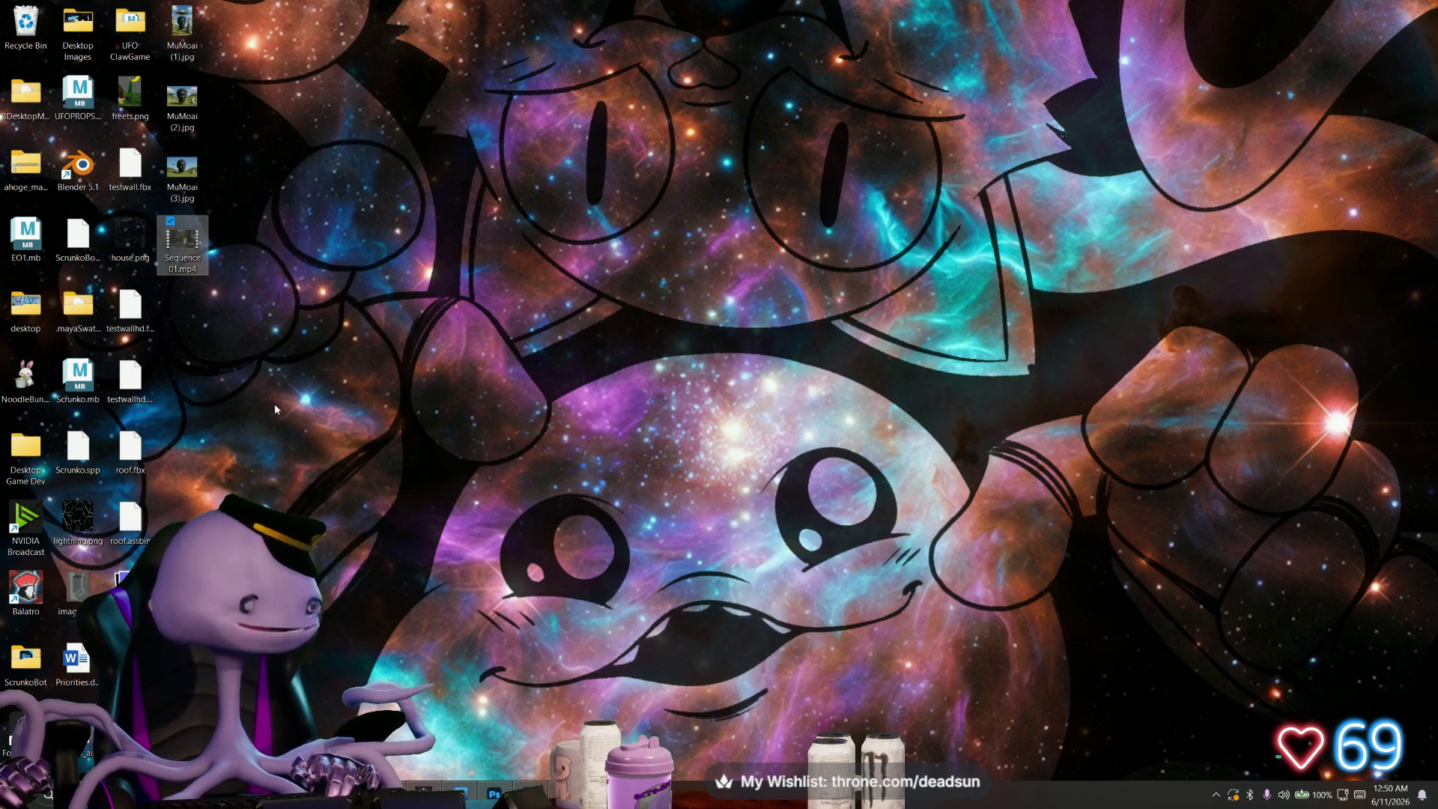